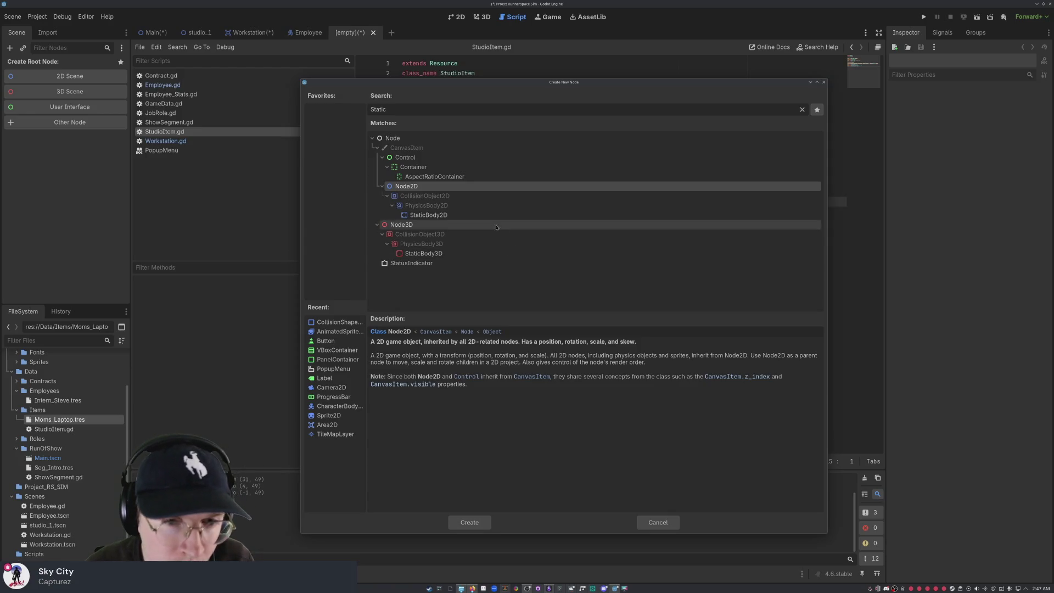
Step: Preview CollisionObject2D and StaticBody2D in Create New Node, then create a Node2D root
click(472, 196)
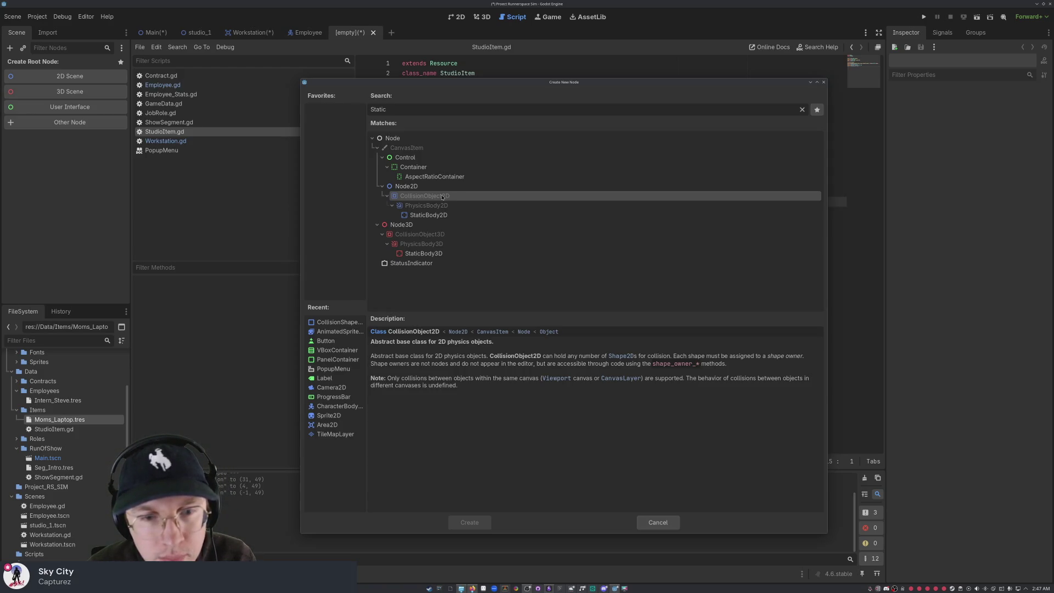
drag(387, 109, 370, 110)
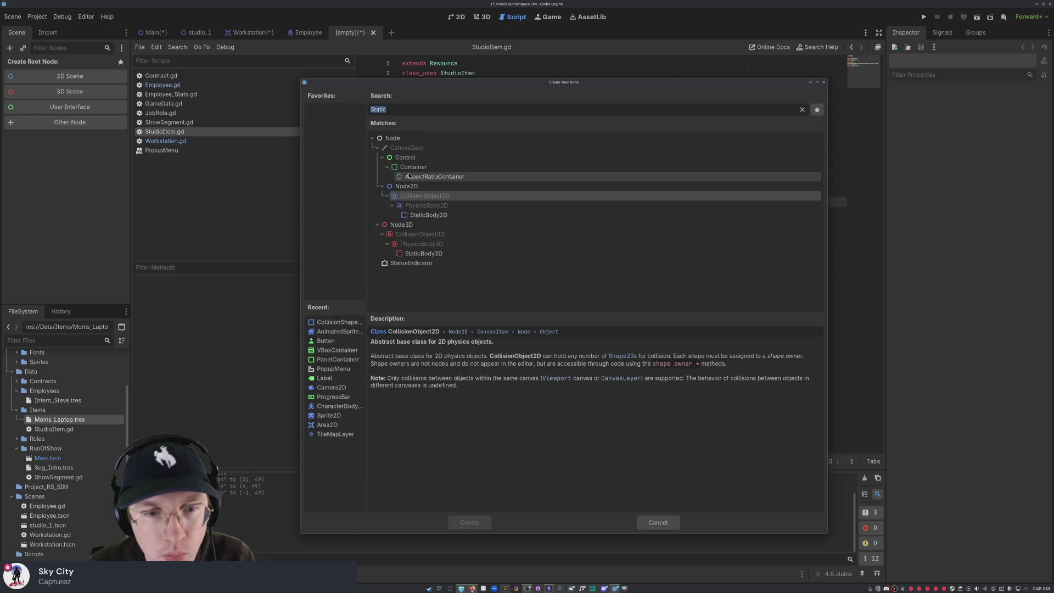
click(409, 187)
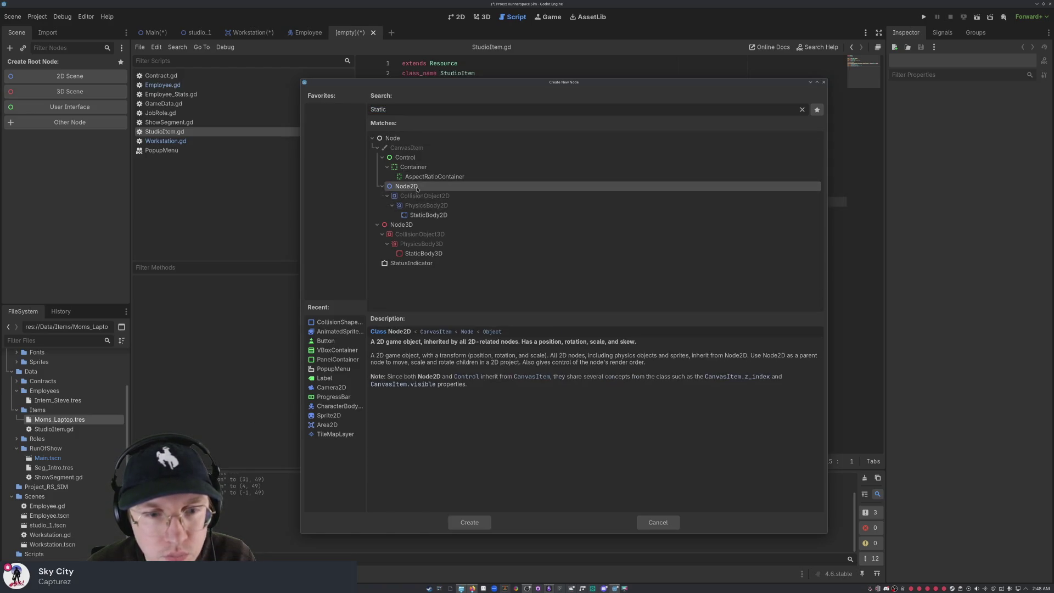
click(425, 215)
click(421, 187)
double_click(421, 187)
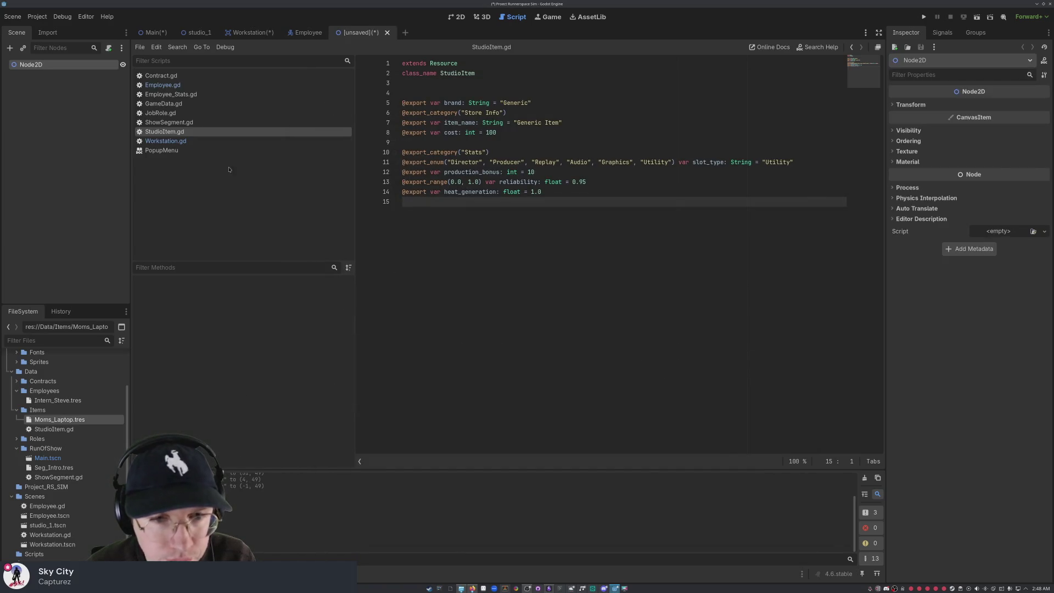
right_click(23, 137)
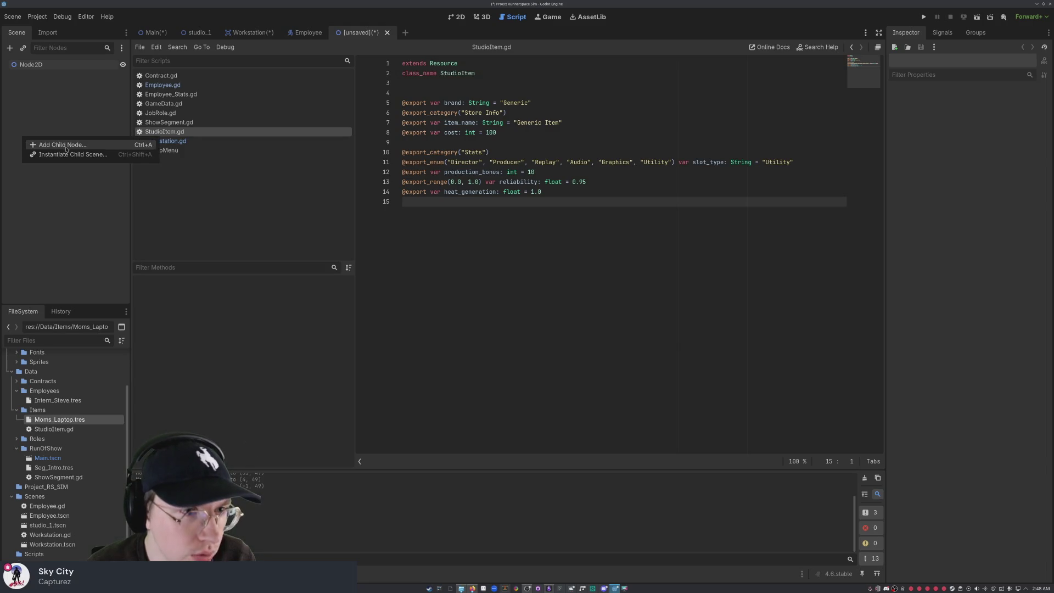
click(44, 143)
click(431, 198)
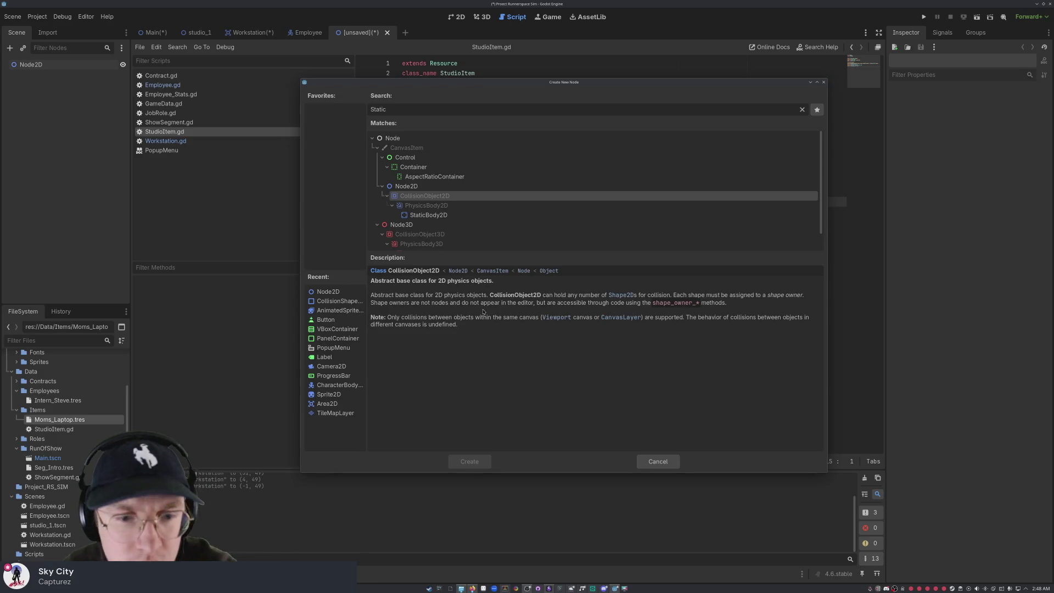
drag(409, 109, 341, 96)
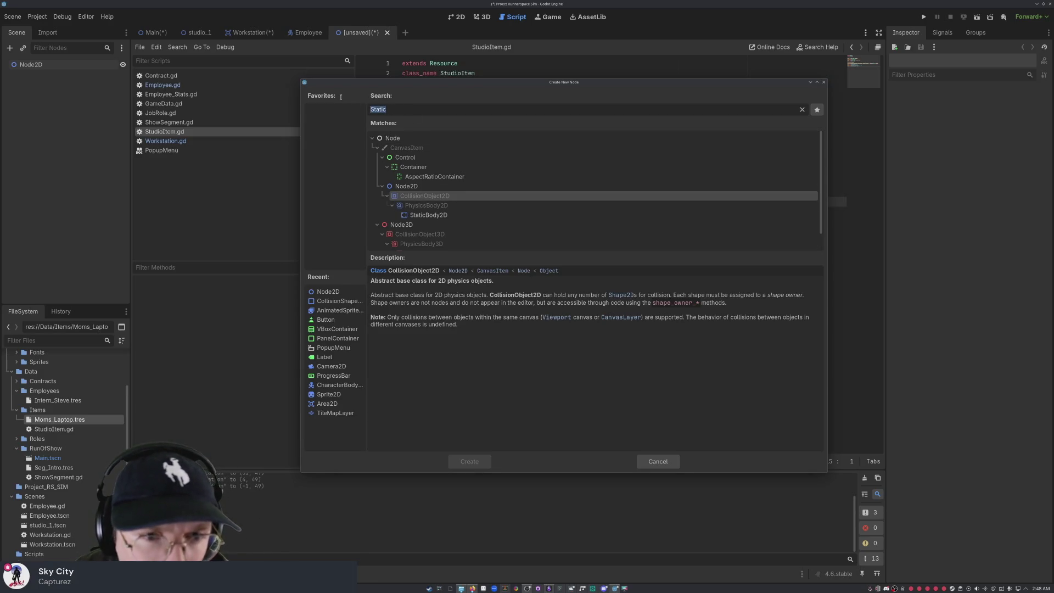
text(Colli)
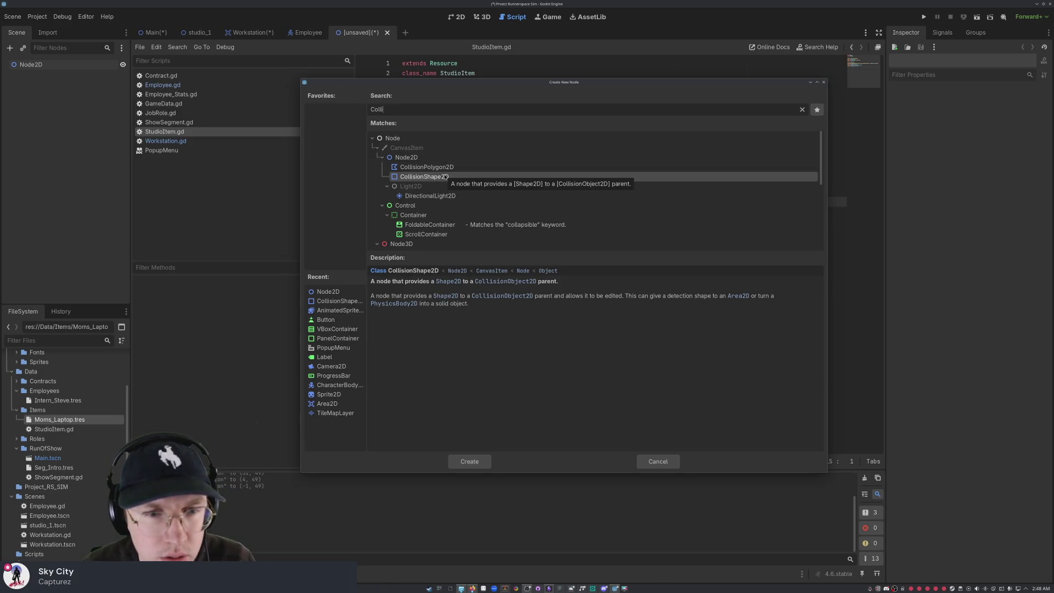
click(471, 461)
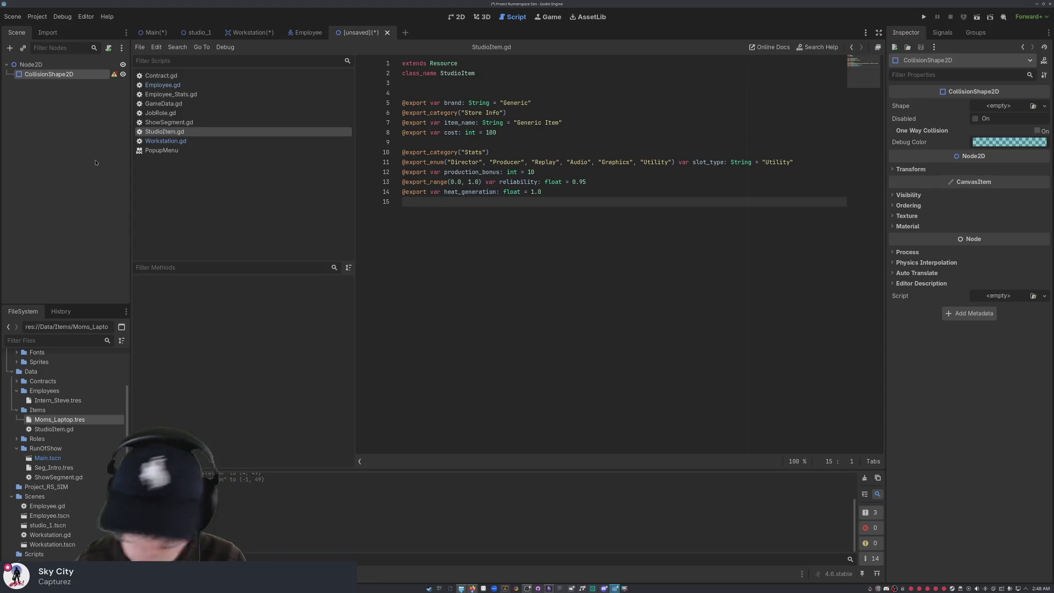
key(ctrl+z)
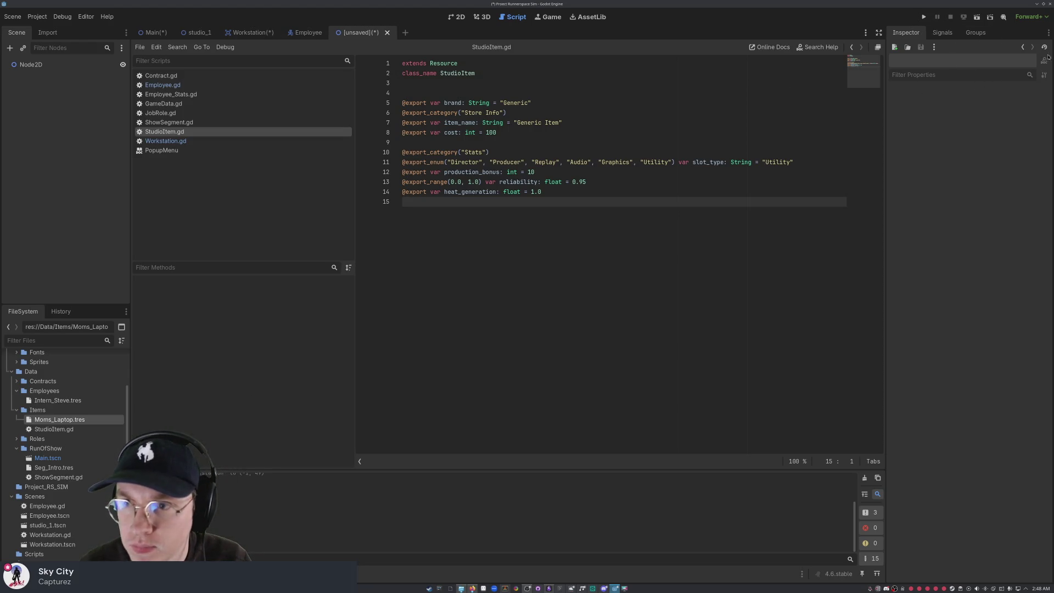
click(82, 64)
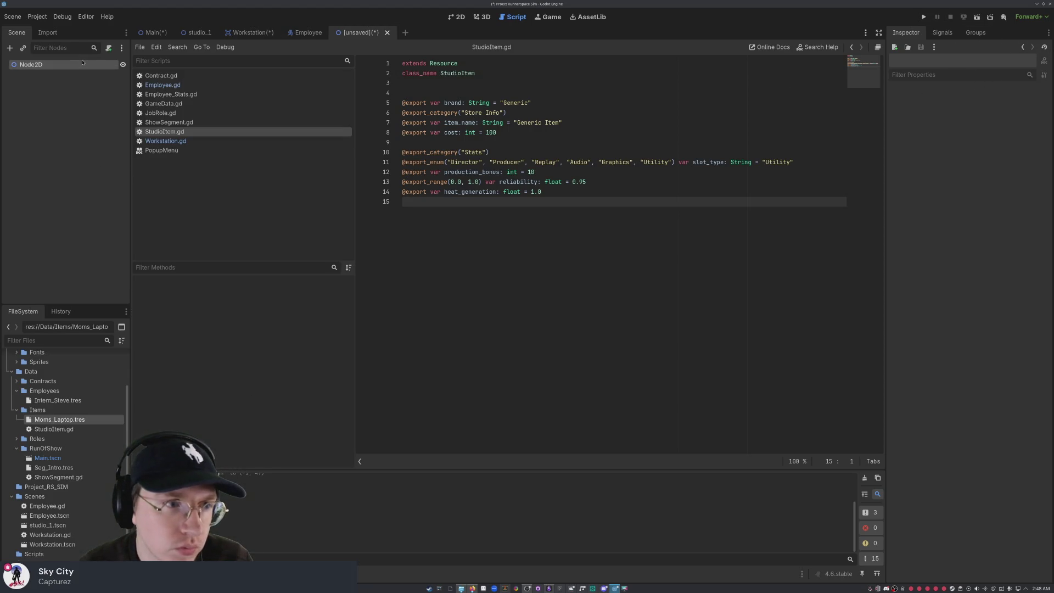
Step: Delete and confirm removal of the Node2D root, then open Other Node with a cleared search
key(Delete)
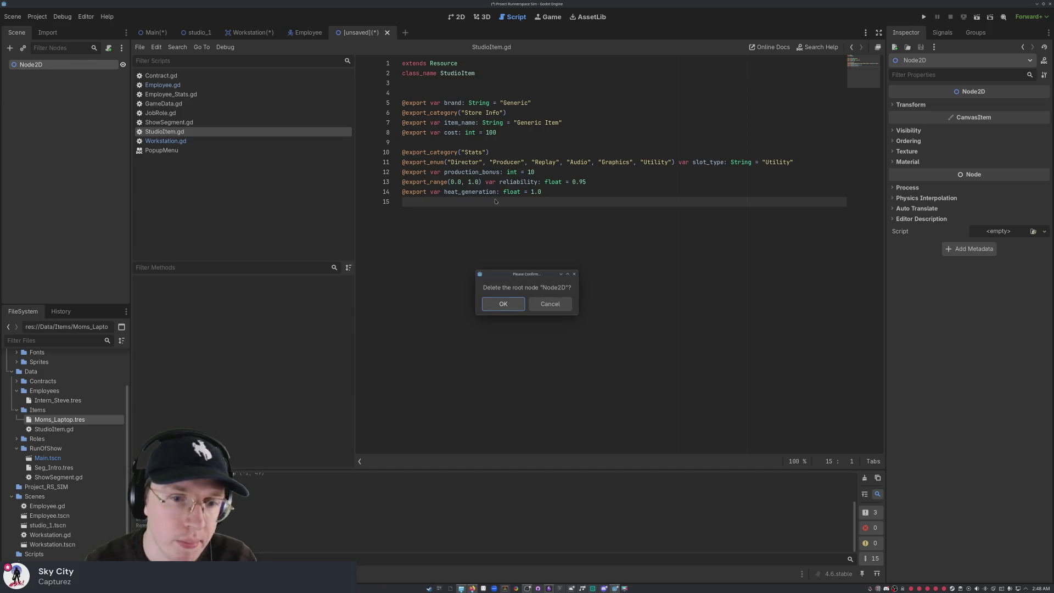
key(Return)
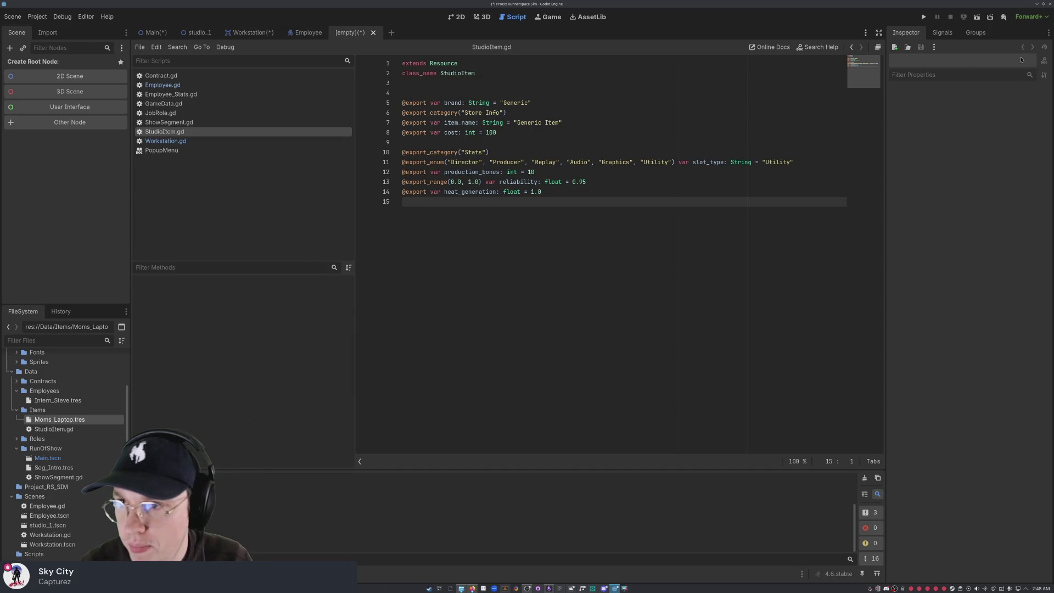
click(58, 123)
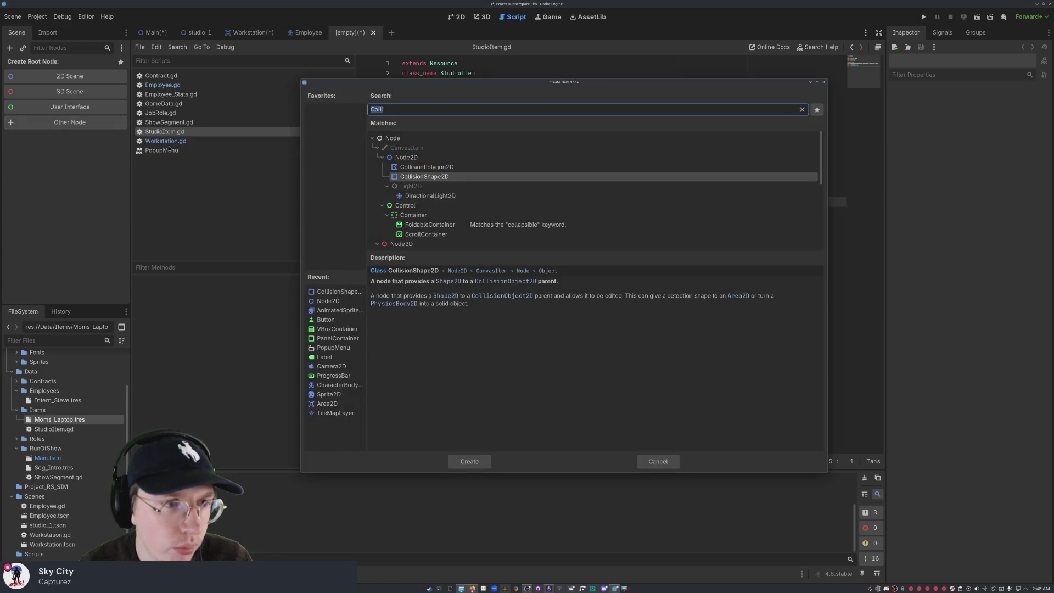
scroll(442, 218, down, 4)
scroll(450, 222, up, 3)
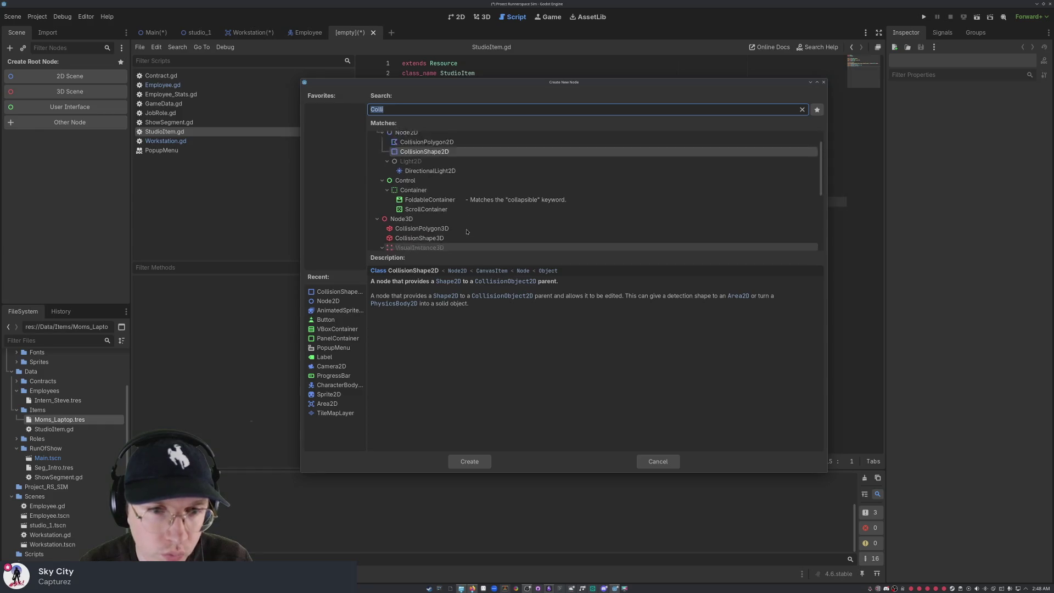
scroll(466, 231, up, 1)
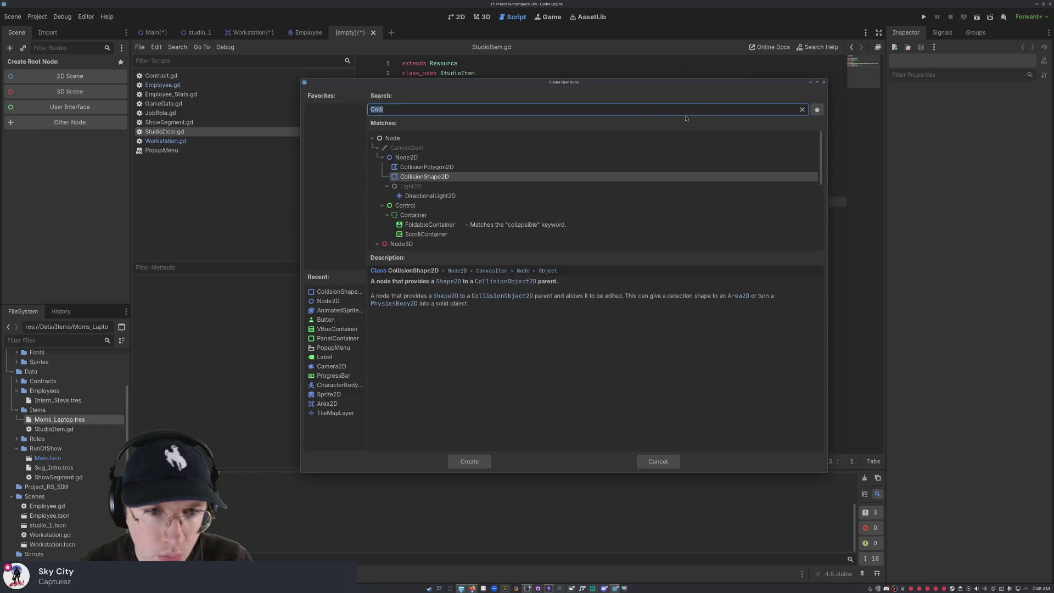
click(802, 109)
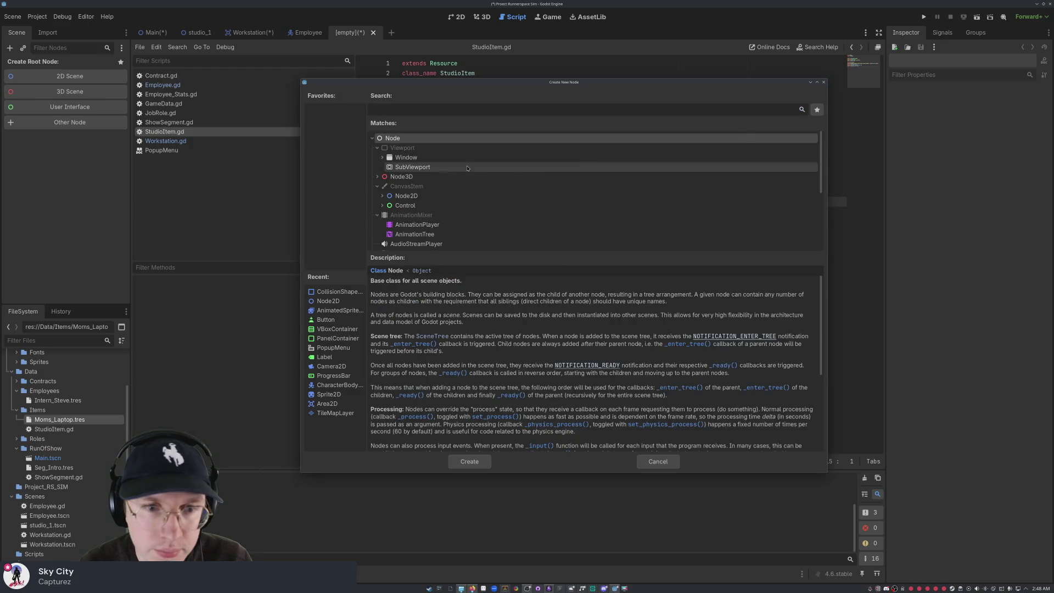
Step: Expand Node2D, browse to AnimatedSprite2D, and close the dialog without creating a node
click(383, 196)
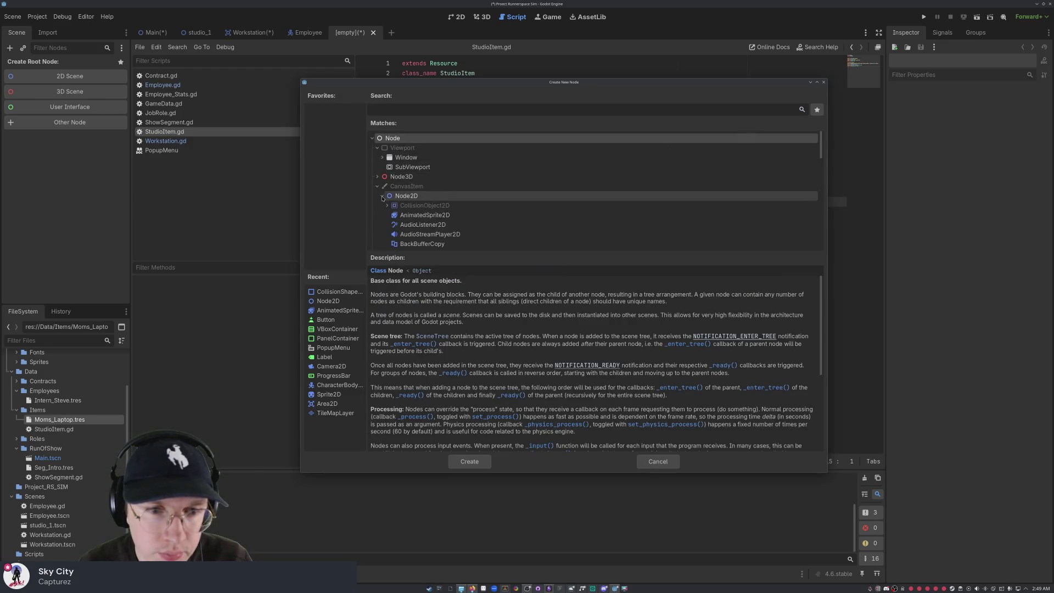
scroll(437, 210, down, 3)
scroll(437, 211, down, 1)
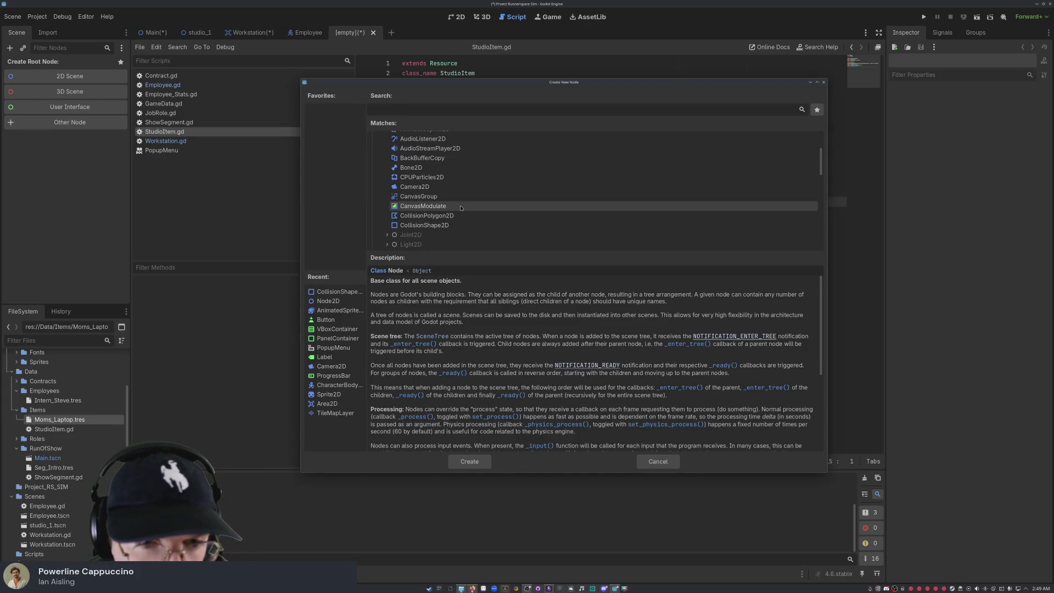
scroll(462, 208, up, 2)
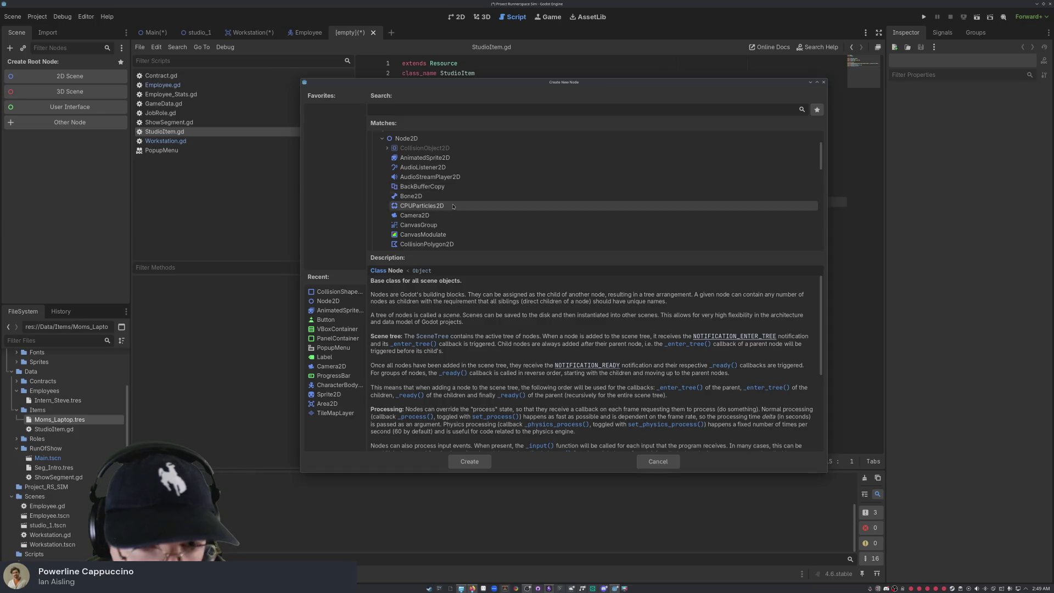
click(465, 161)
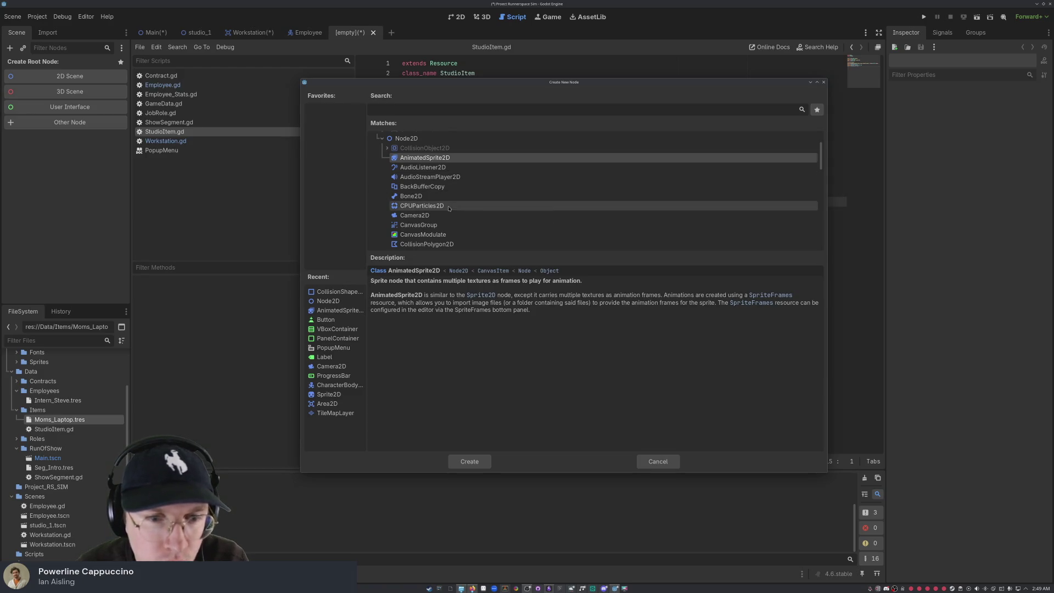
scroll(454, 218, down, 2)
scroll(454, 208, up, 3)
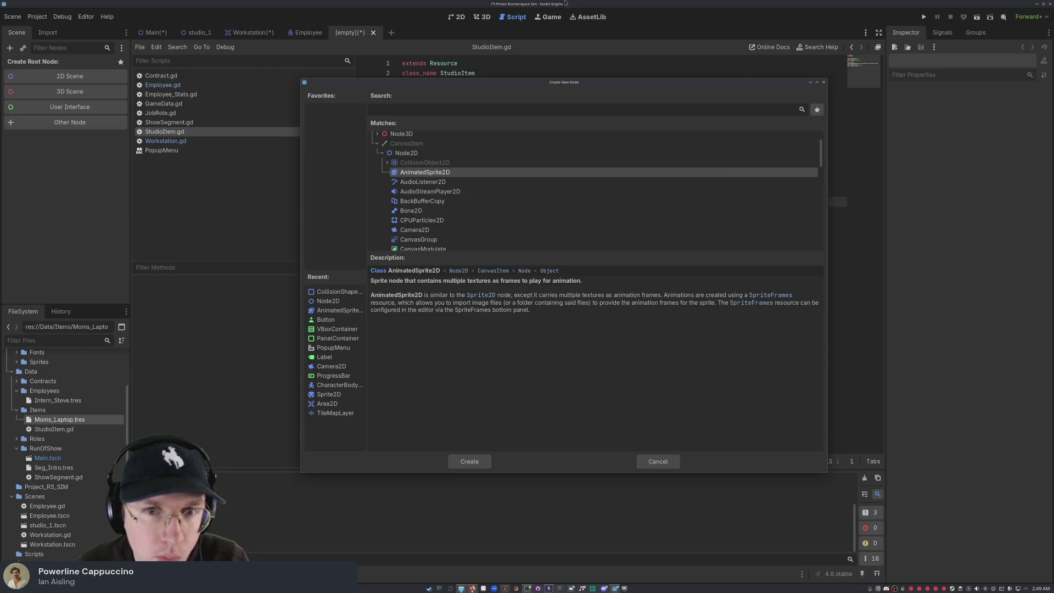
click(822, 82)
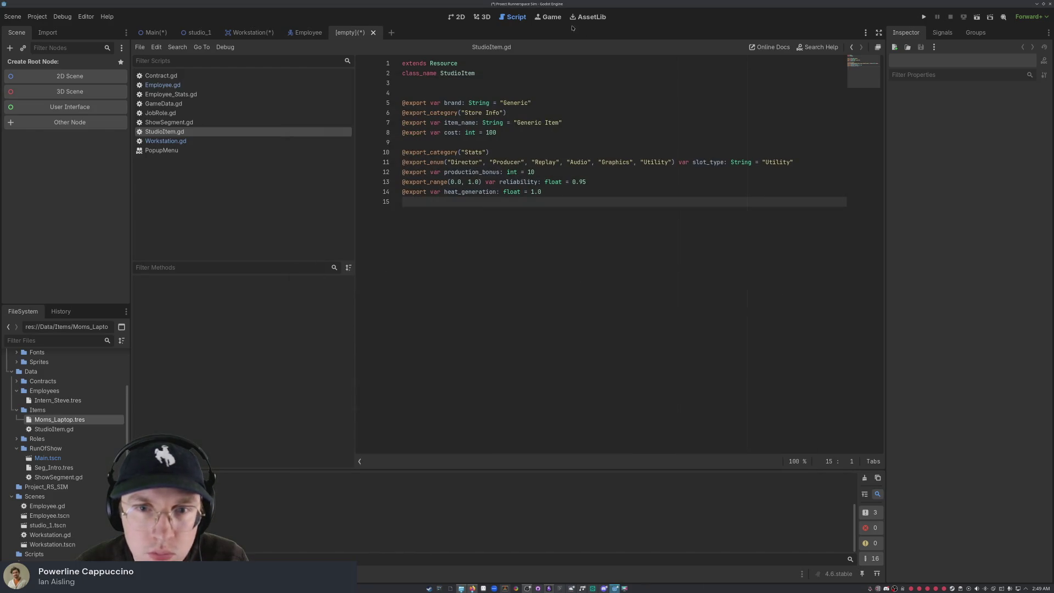
Step: In the Employee scene, select CollisionShape2D and open its class documentation
click(305, 32)
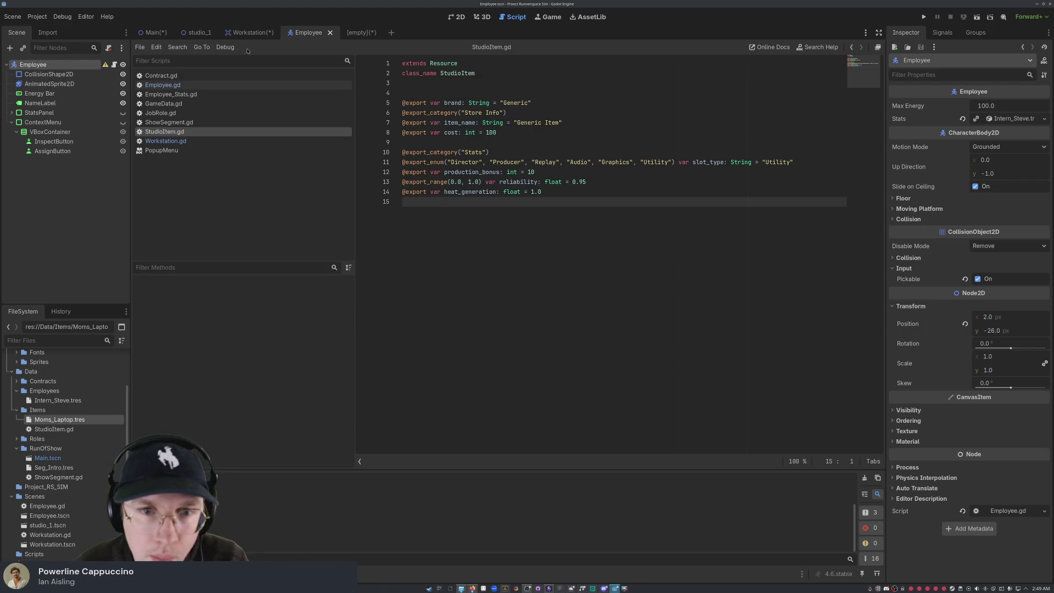
click(49, 73)
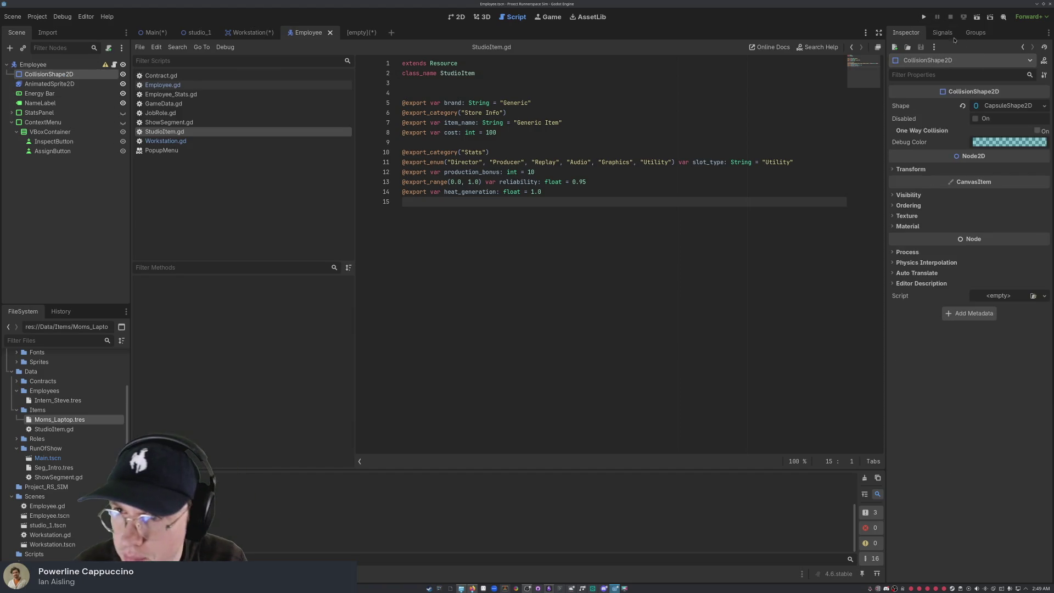
click(1043, 48)
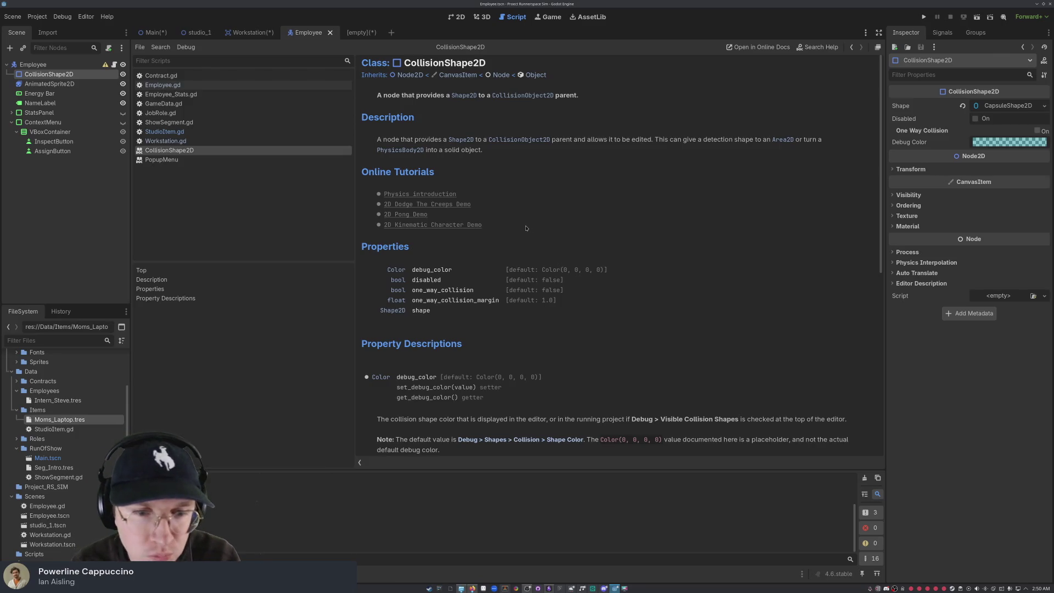
Step: Scroll through the CollisionShape2D help page and follow its Shape2D link
scroll(526, 229, down, 5)
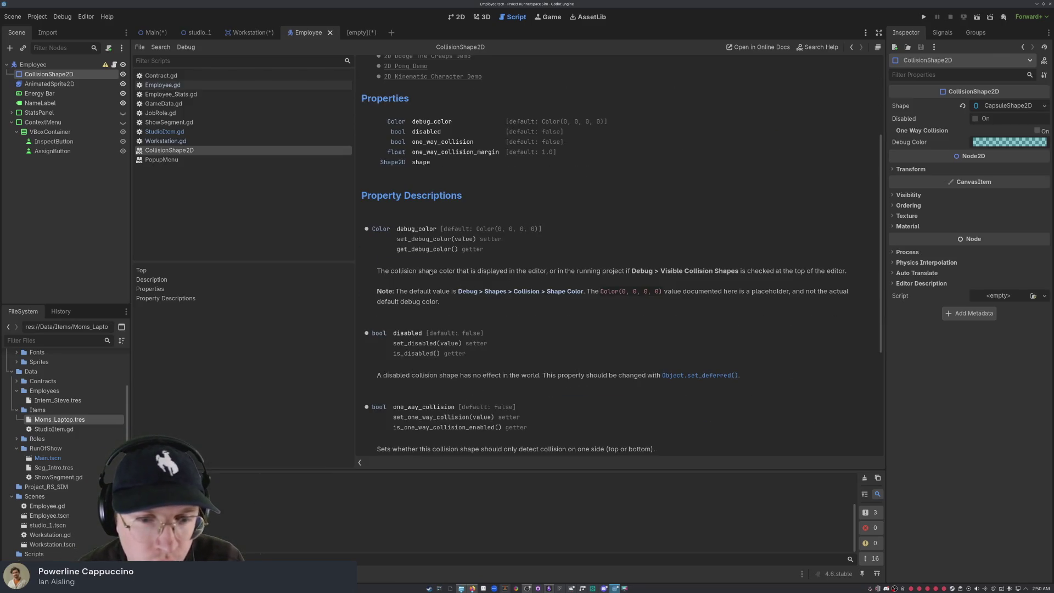
scroll(428, 272, down, 3)
scroll(440, 278, down, 1)
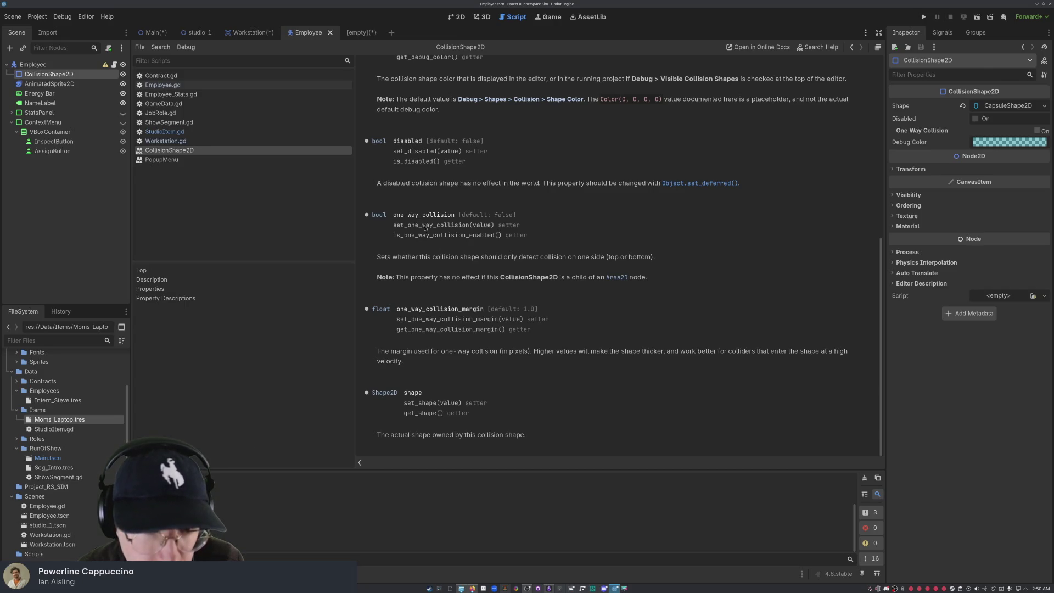
scroll(538, 240, up, 3)
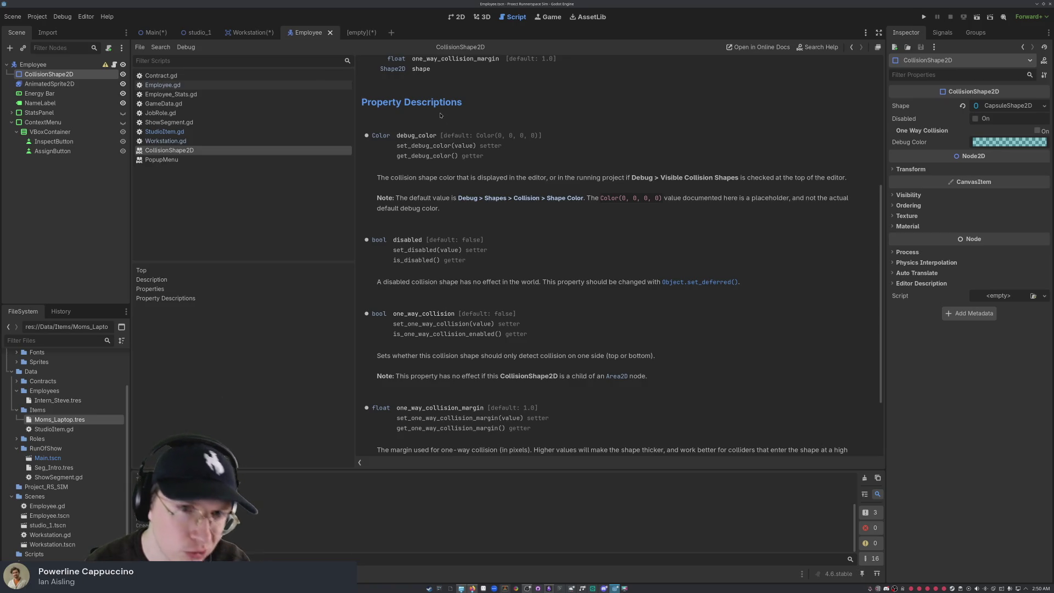
scroll(462, 140, up, 2)
scroll(461, 140, up, 2)
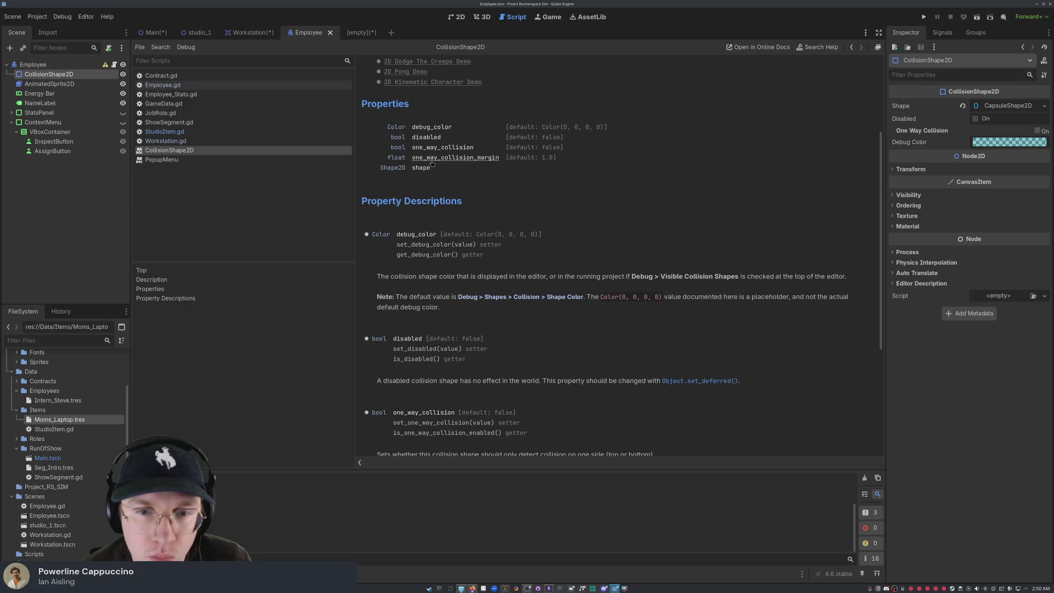
scroll(495, 194, down, 2)
scroll(497, 197, up, 2)
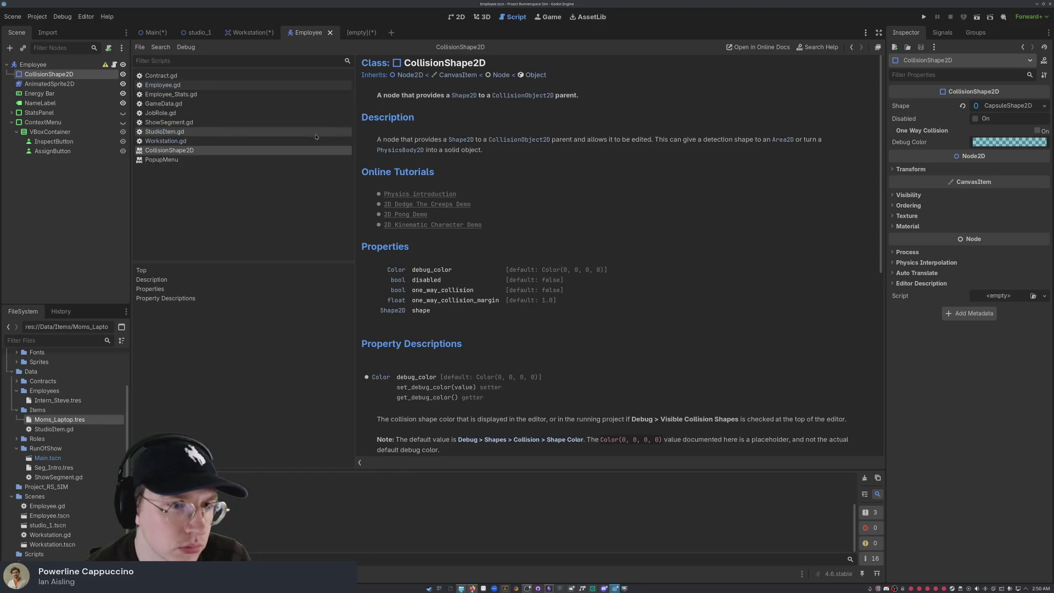
click(461, 140)
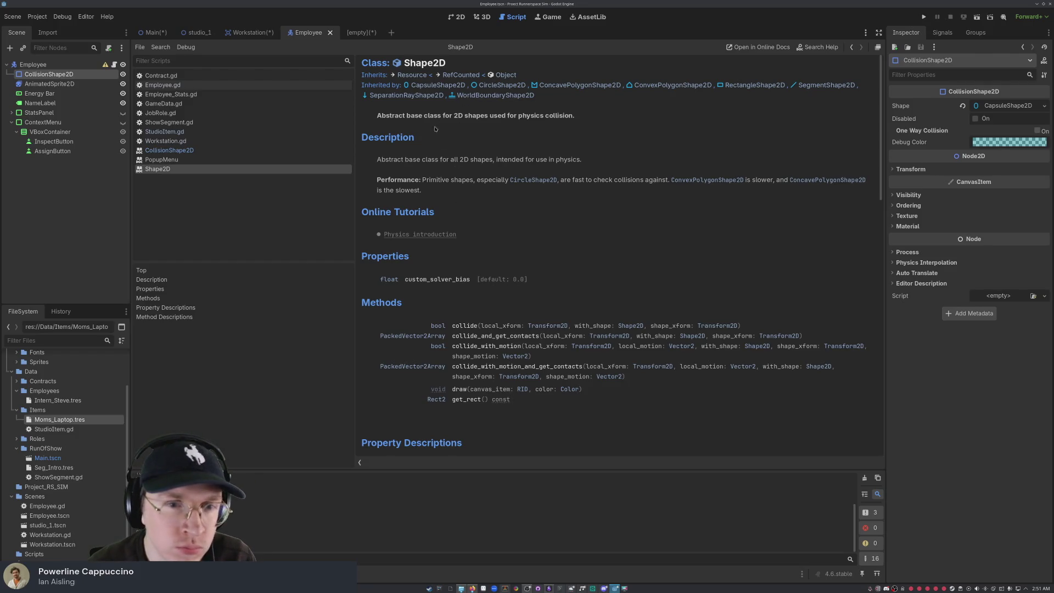
Step: Scroll to the Shape2D method descriptions, select StudioItem.gd in Data/Items, then return to the empty scene
scroll(439, 143, down, 3)
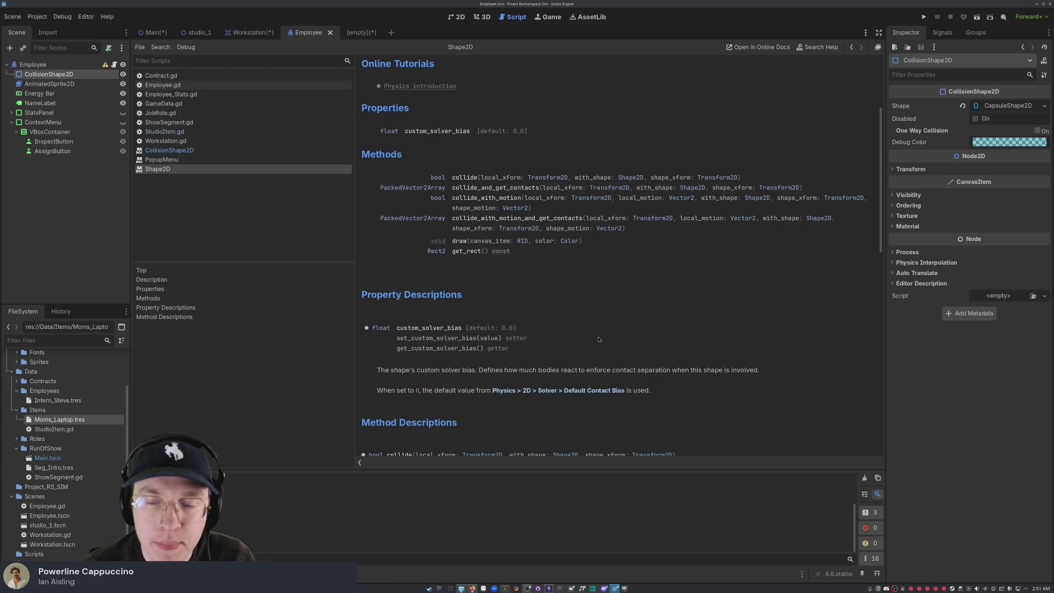
scroll(598, 339, down, 2)
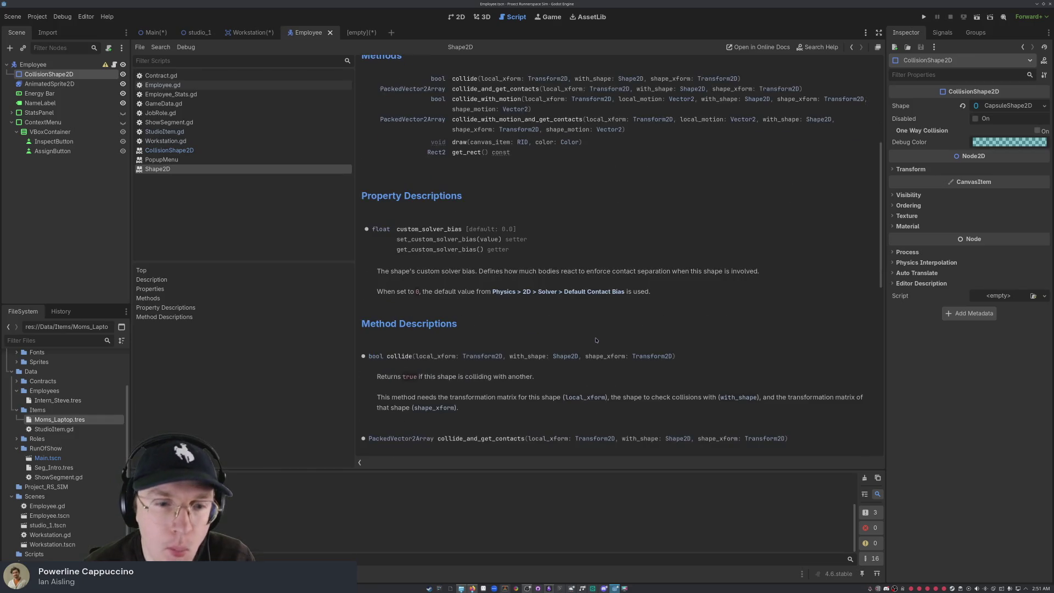
scroll(467, 345, down, 4)
scroll(468, 347, down, 5)
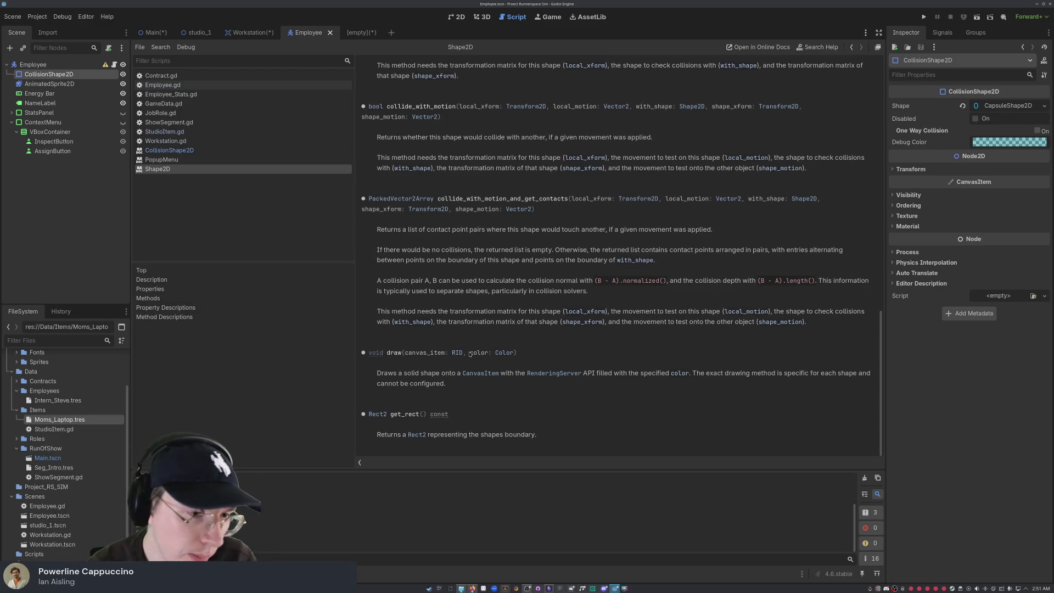
click(55, 429)
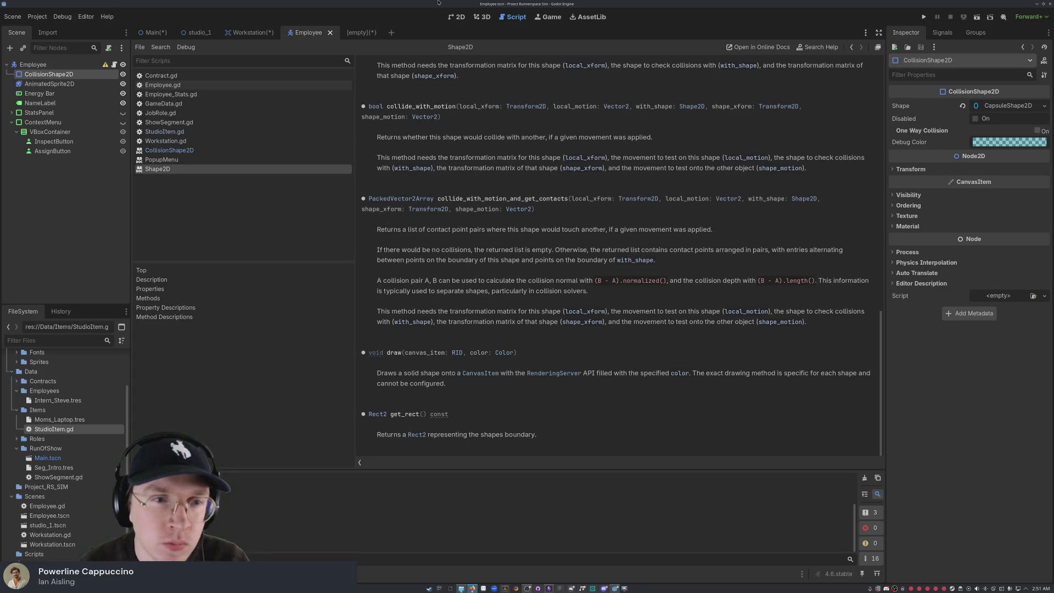
click(376, 30)
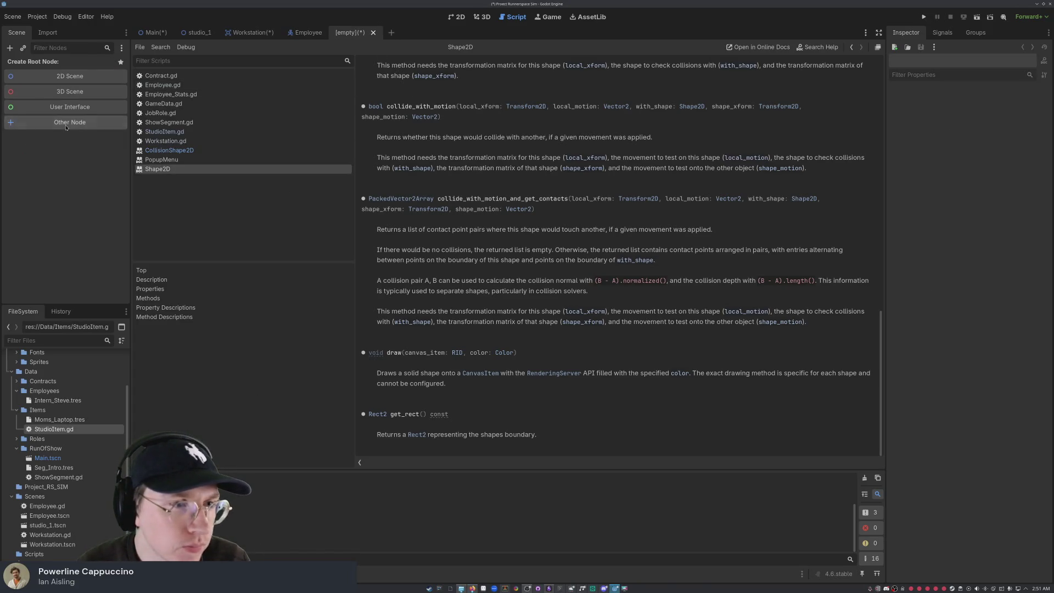
Step: In Create New Node, expand Node2D and browse its 2D node types, reading the Sprite2D description
click(69, 122)
scroll(406, 176, down, 1)
click(408, 168)
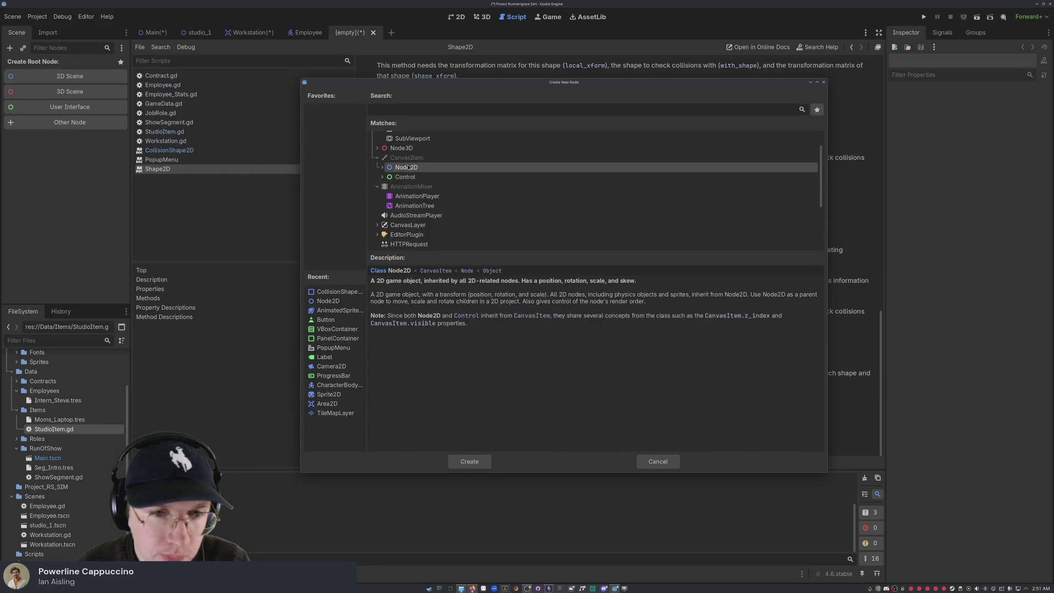
click(379, 168)
scroll(432, 204, down, 2)
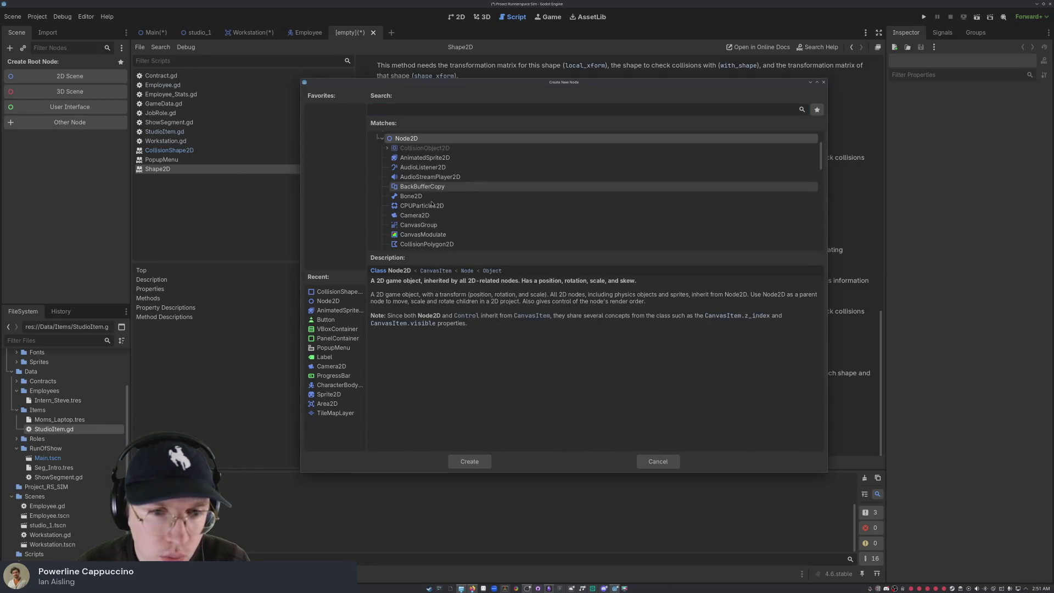
scroll(432, 204, down, 2)
scroll(435, 203, down, 2)
scroll(439, 220, down, 2)
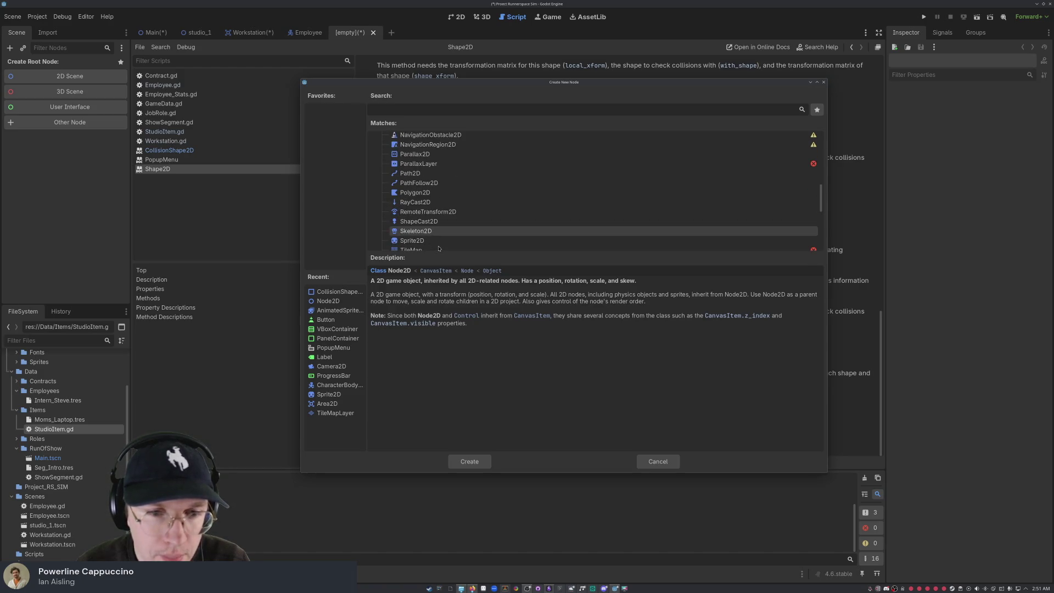
scroll(448, 215, down, 2)
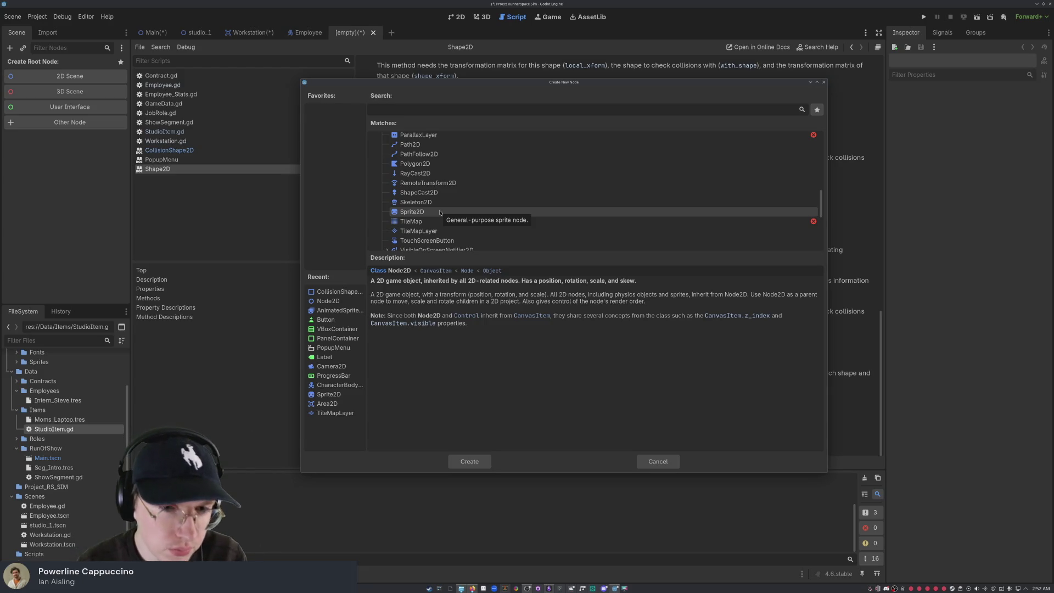
scroll(441, 215, down, 1)
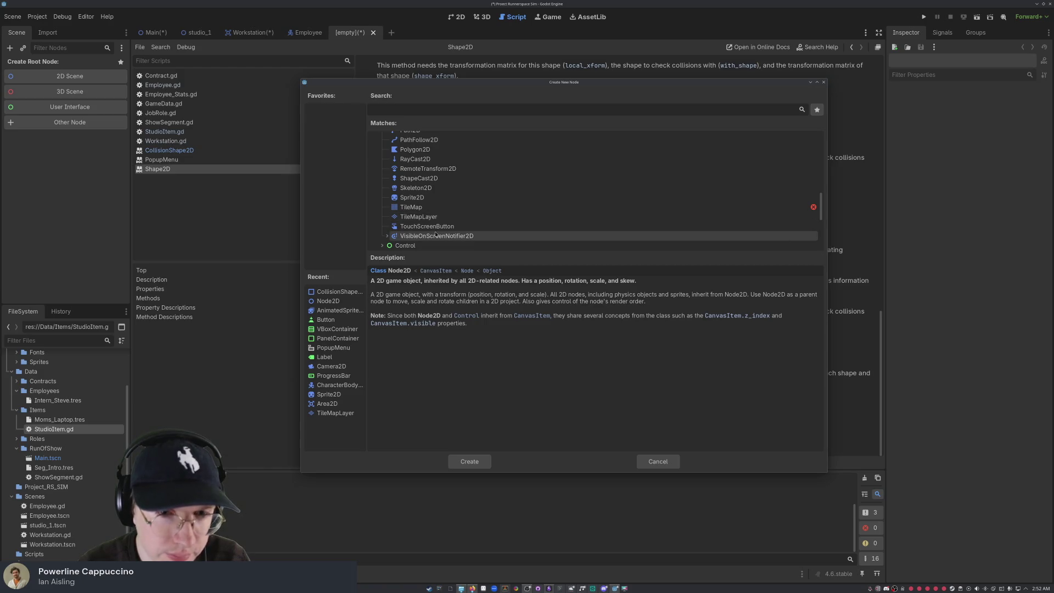
scroll(423, 225, up, 3)
scroll(421, 225, up, 3)
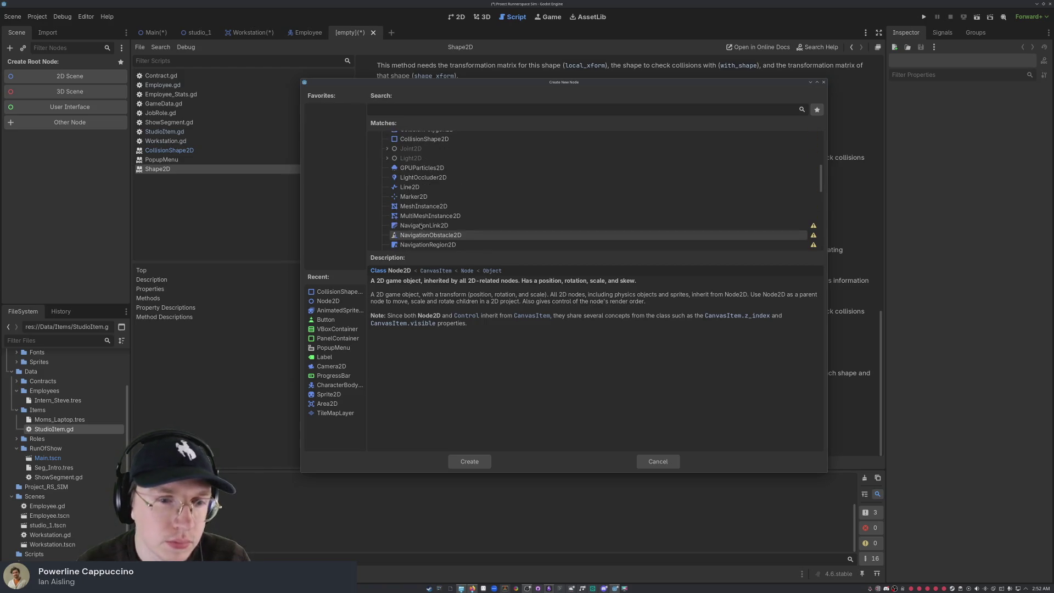
scroll(445, 187, down, 5)
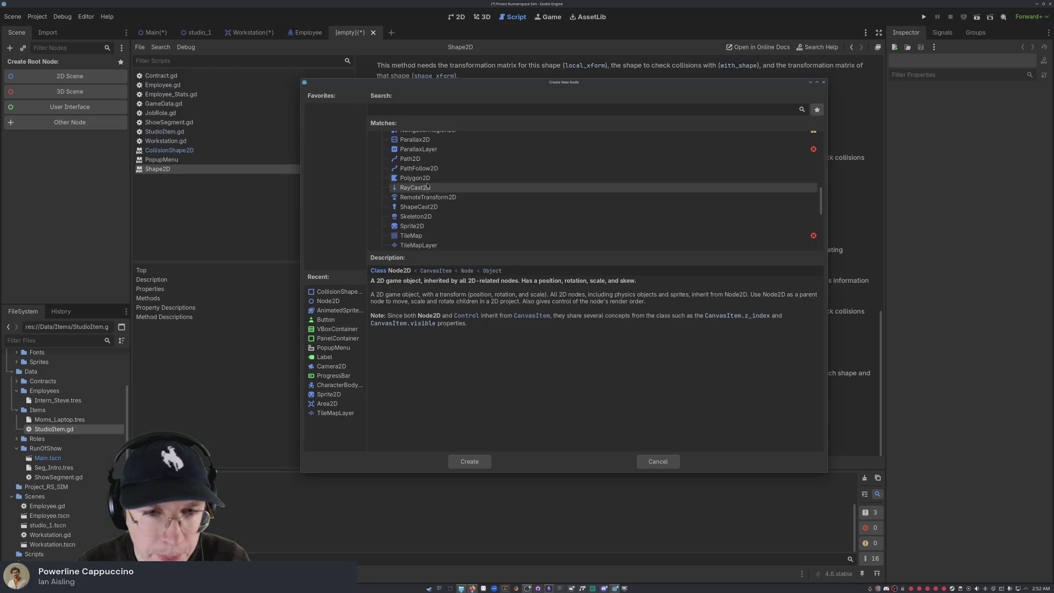
scroll(427, 179, up, 1)
scroll(428, 181, up, 6)
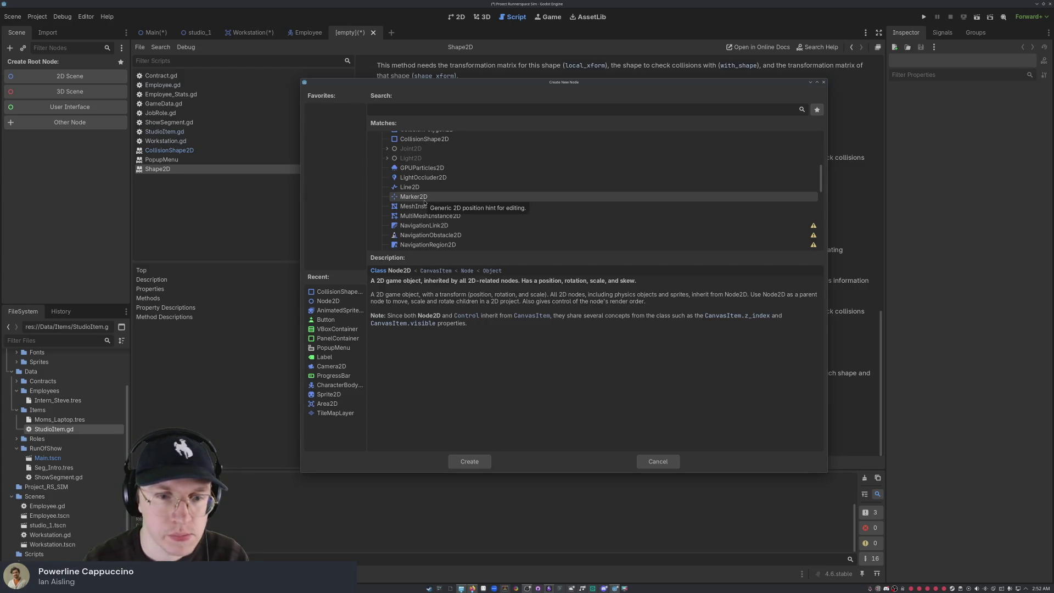
scroll(424, 204, up, 5)
scroll(425, 203, up, 3)
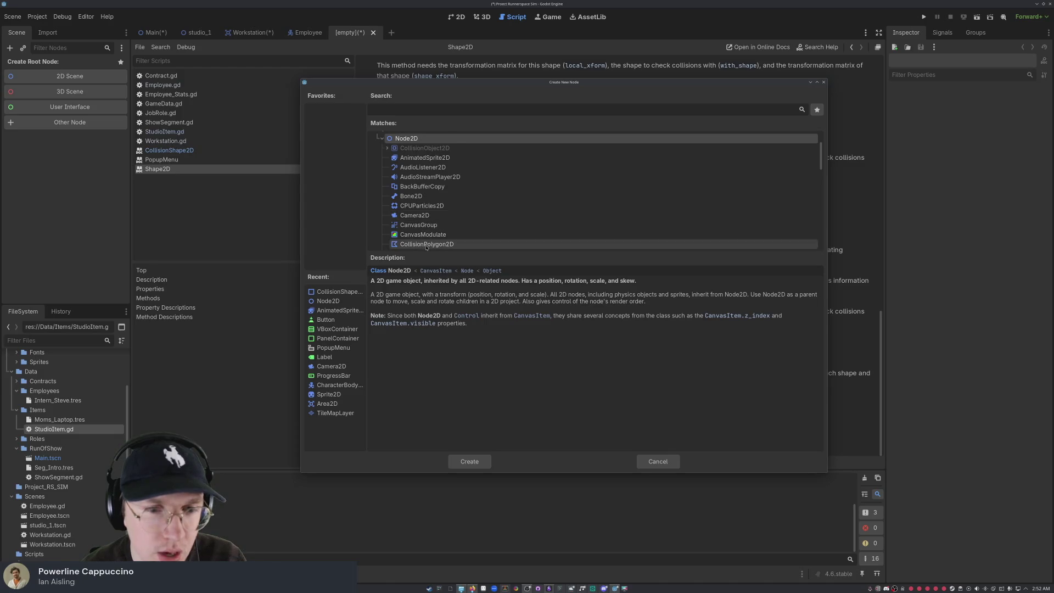
scroll(420, 216, down, 2)
scroll(420, 217, up, 6)
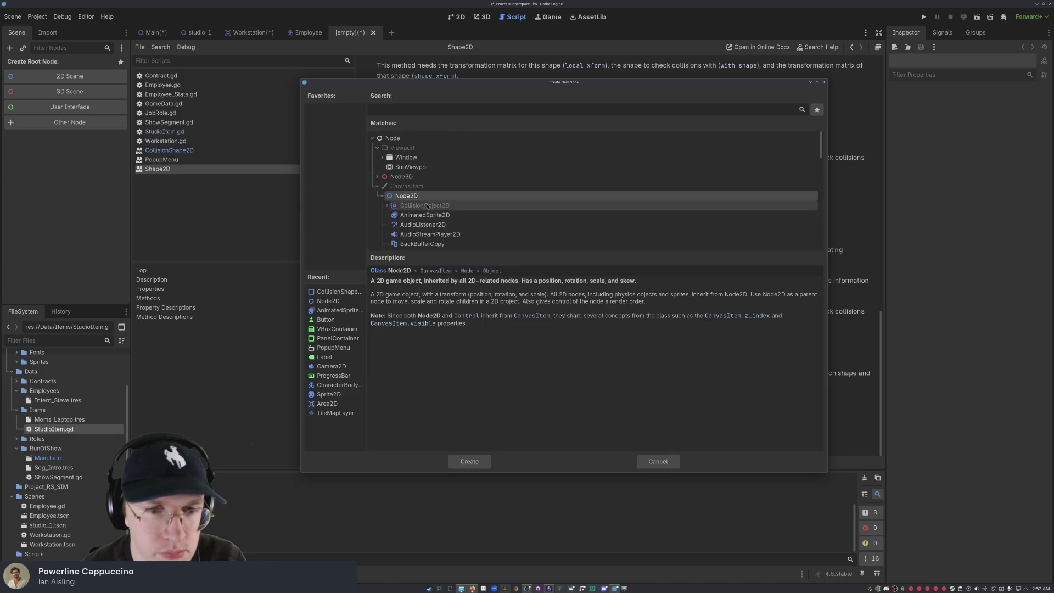
scroll(431, 203, down, 2)
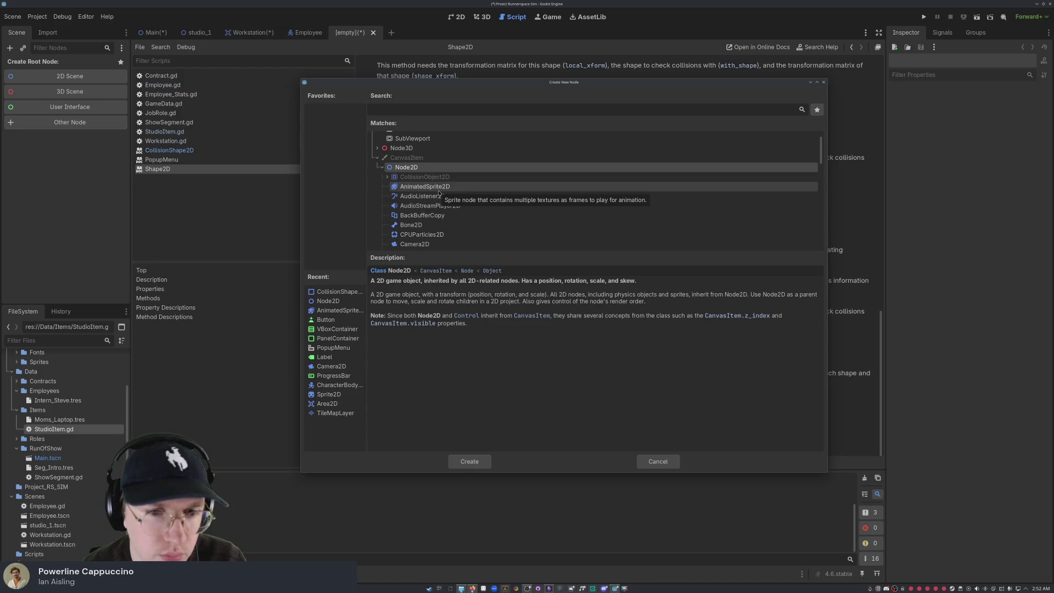
scroll(433, 190, down, 8)
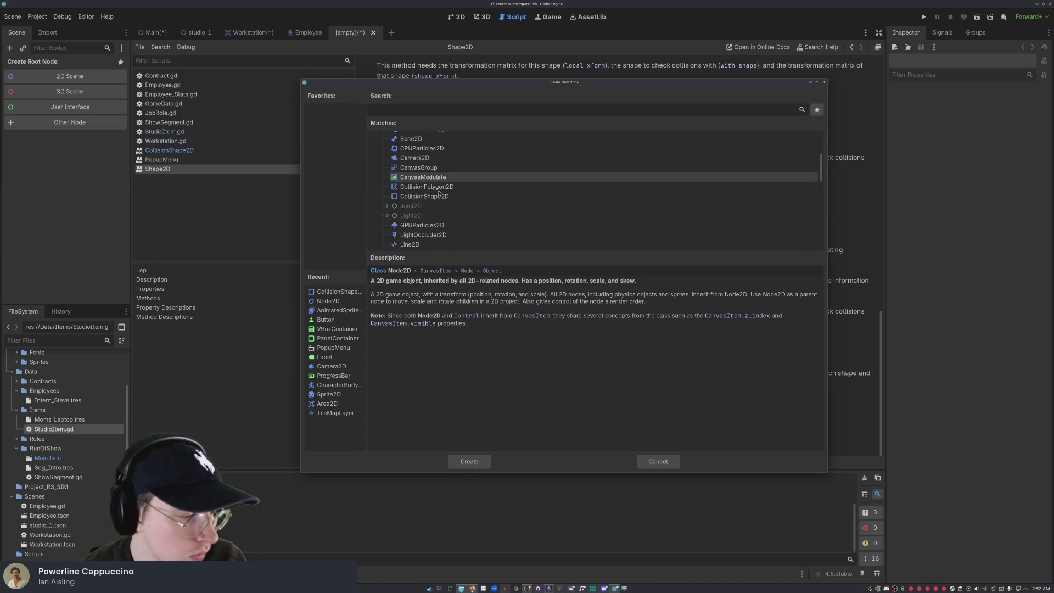
scroll(430, 185, down, 10)
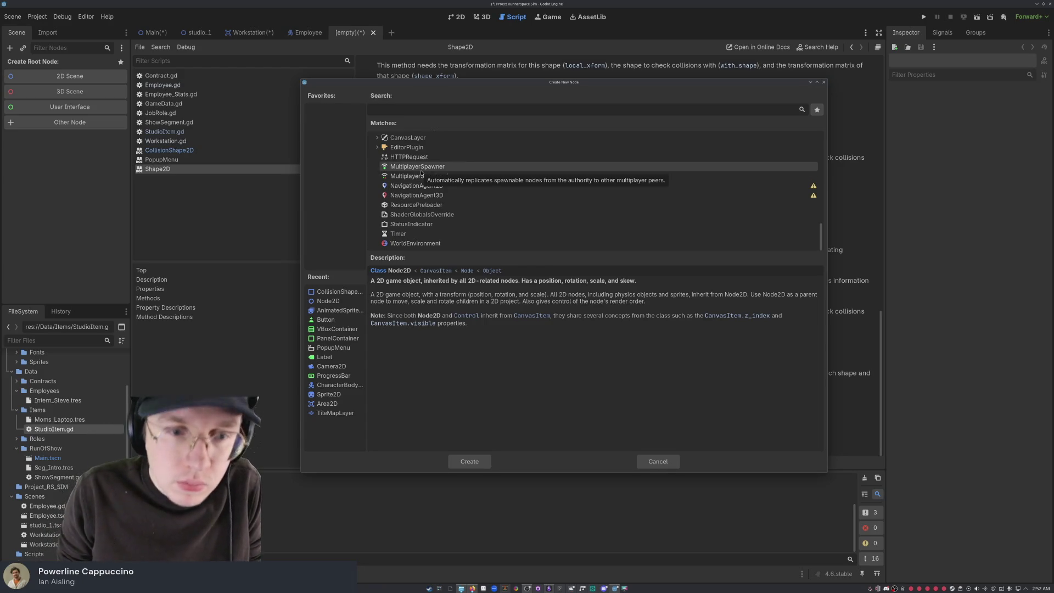
scroll(425, 210, up, 3)
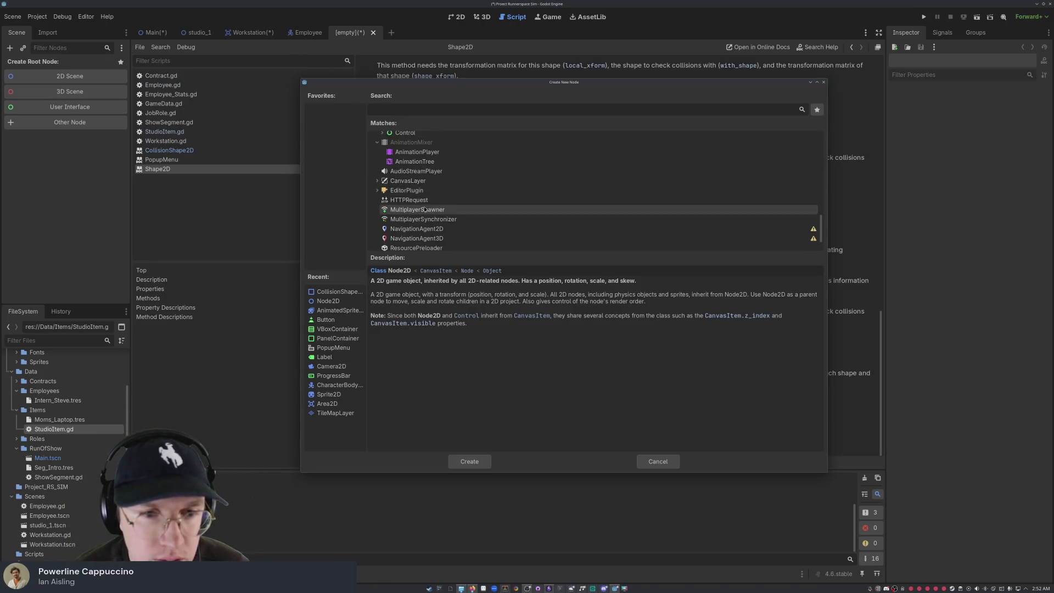
scroll(426, 210, up, 3)
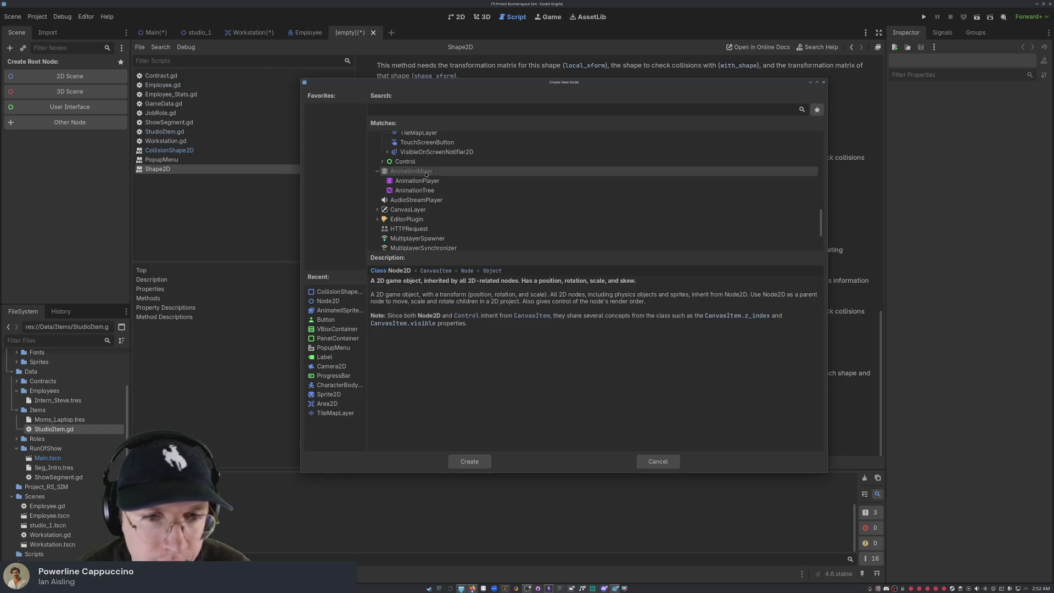
scroll(437, 228, up, 3)
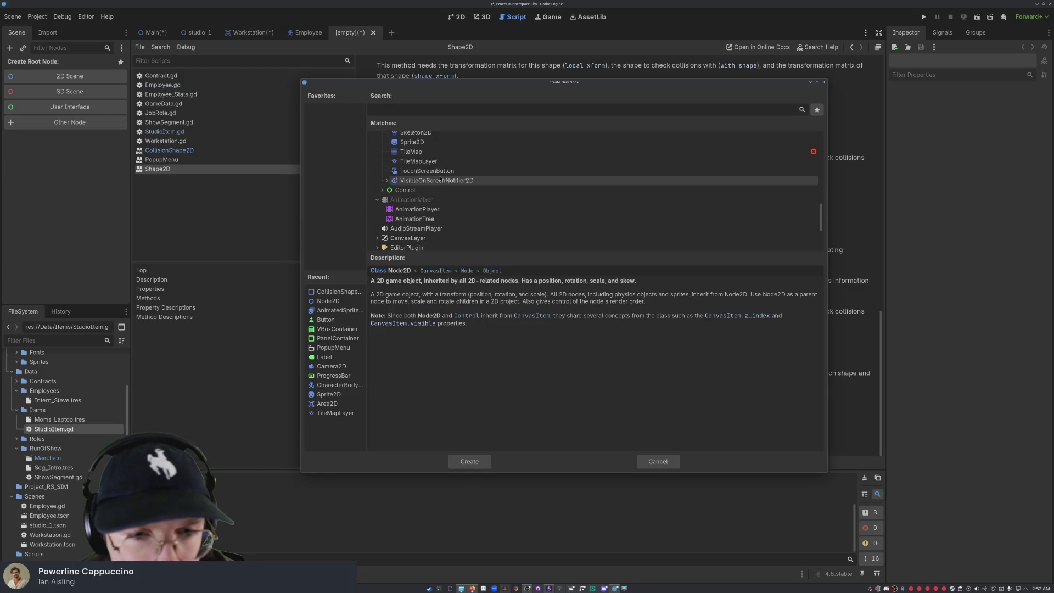
scroll(439, 174, up, 3)
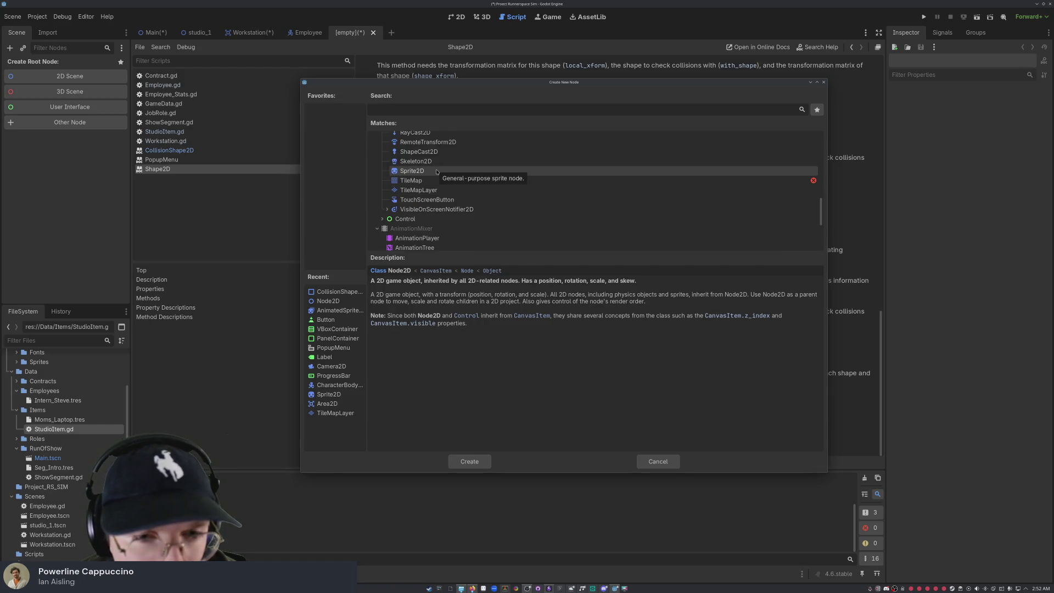
click(437, 171)
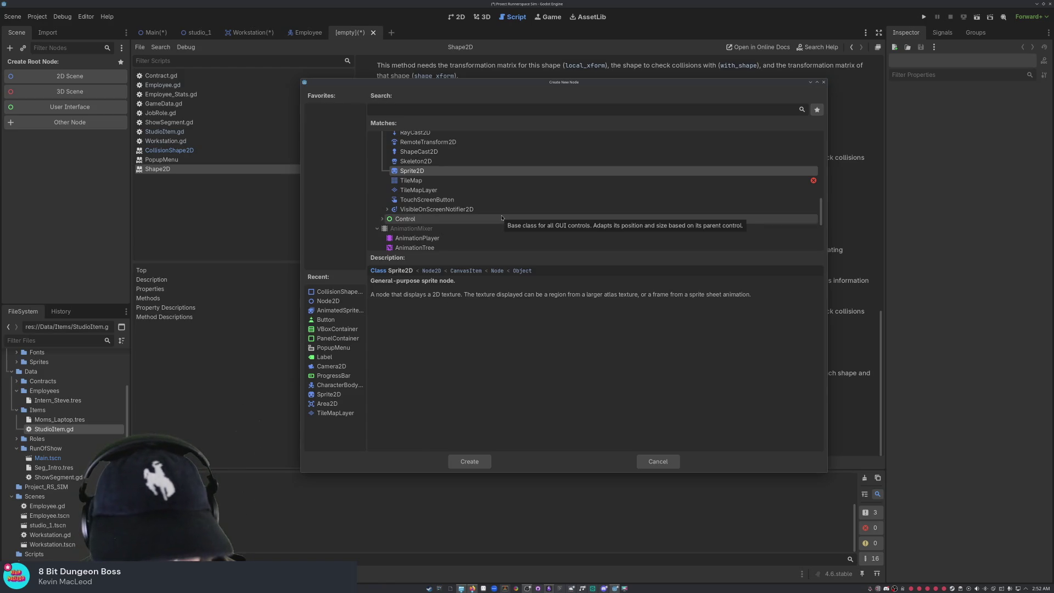
Step: Scroll back to Node2D, then view the AnimationPlayer description
scroll(501, 218, up, 2)
scroll(502, 218, up, 5)
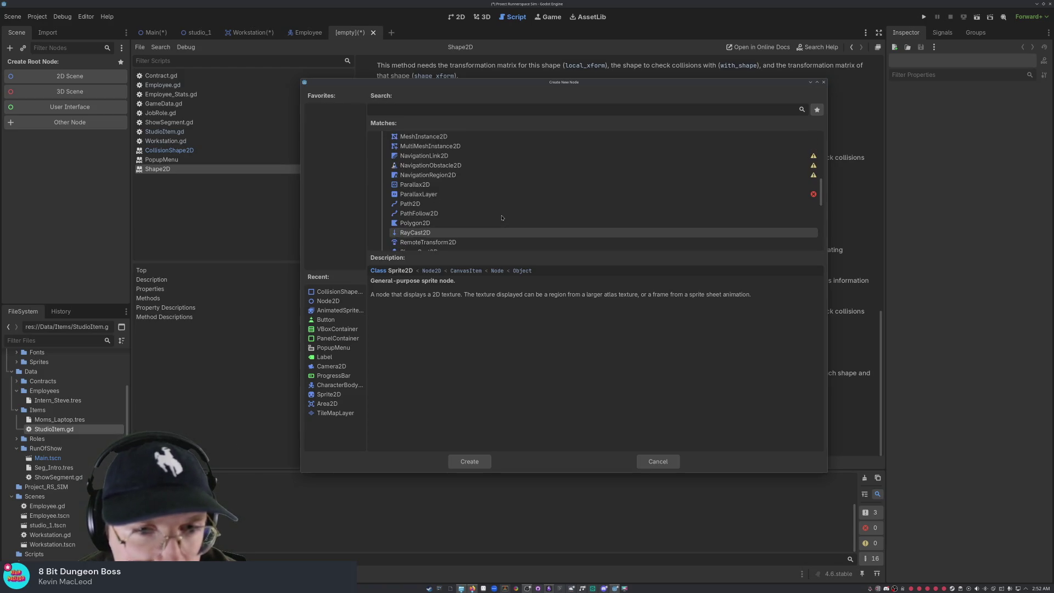
scroll(502, 218, up, 2)
scroll(502, 184, up, 3)
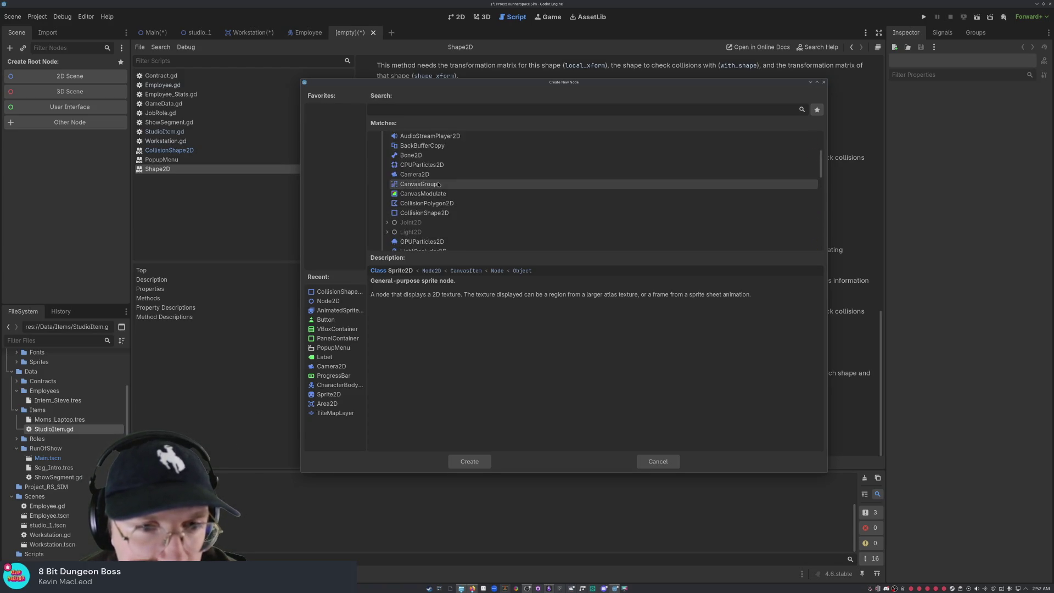
scroll(392, 172, up, 3)
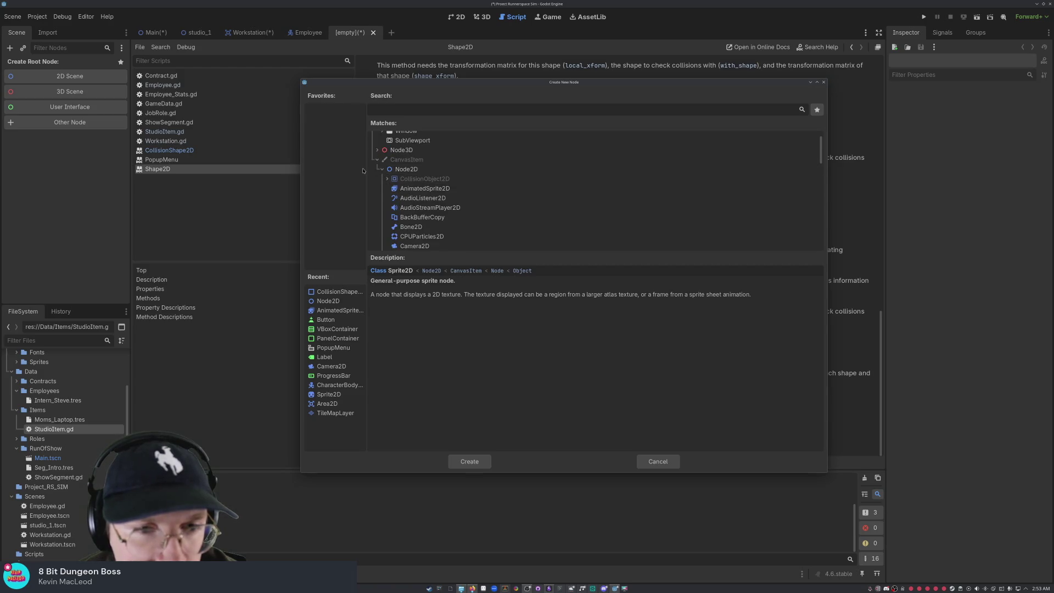
click(392, 172)
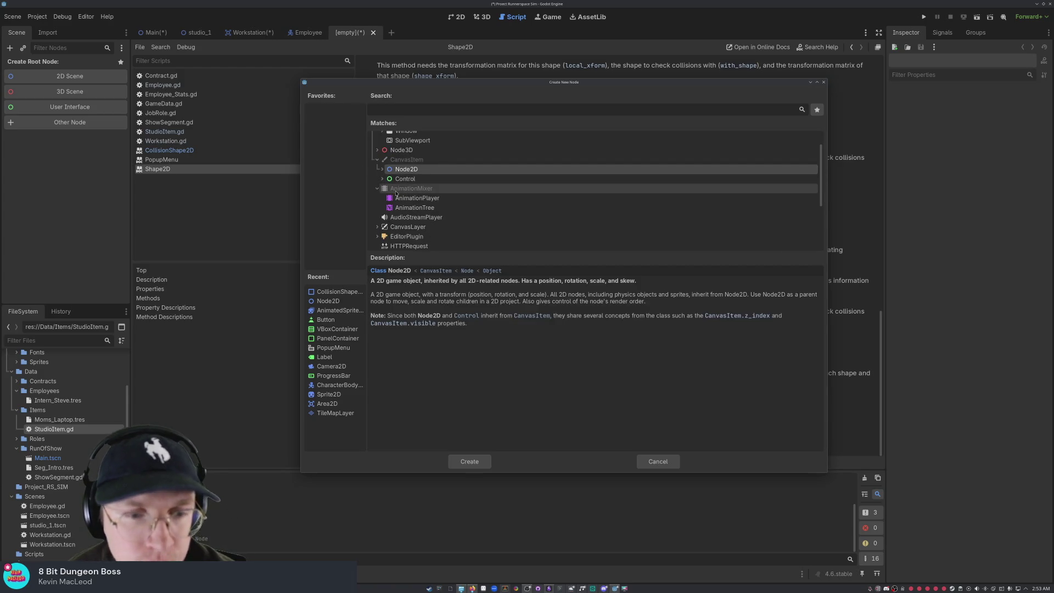
scroll(396, 190, up, 3)
scroll(396, 192, down, 2)
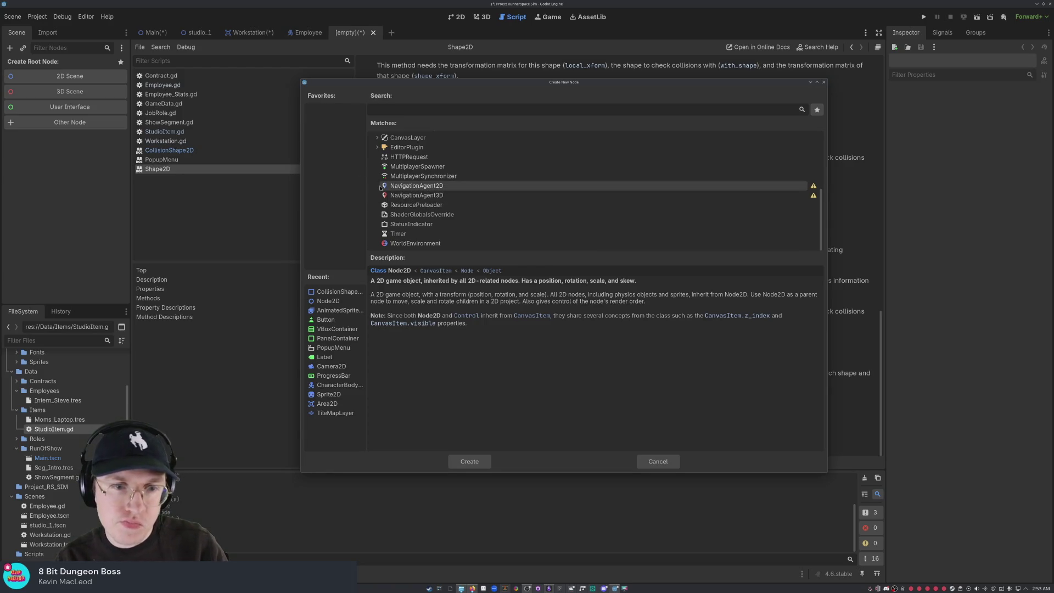
scroll(452, 196, up, 3)
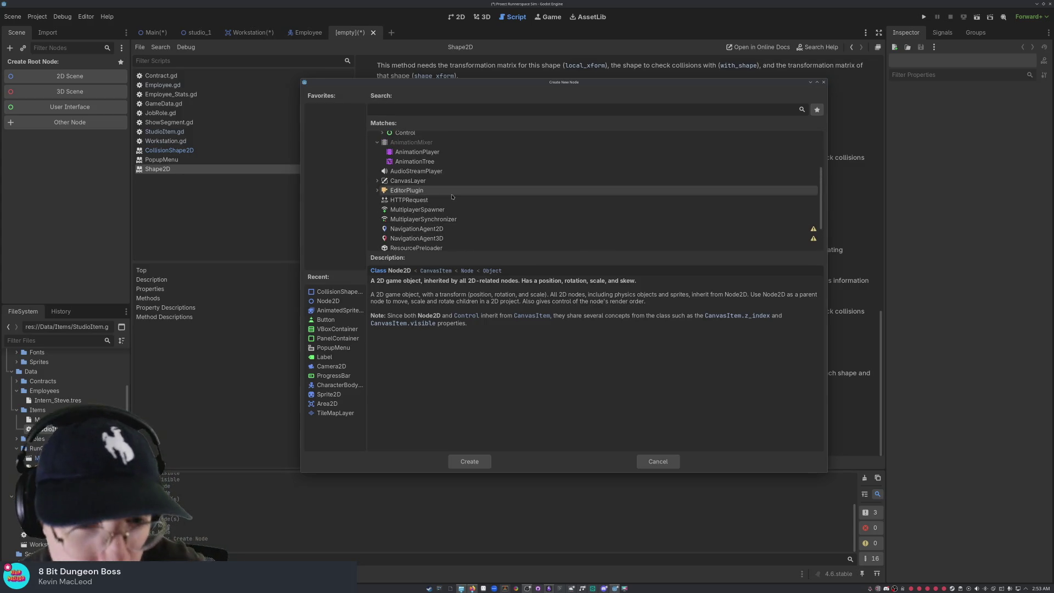
scroll(453, 196, up, 3)
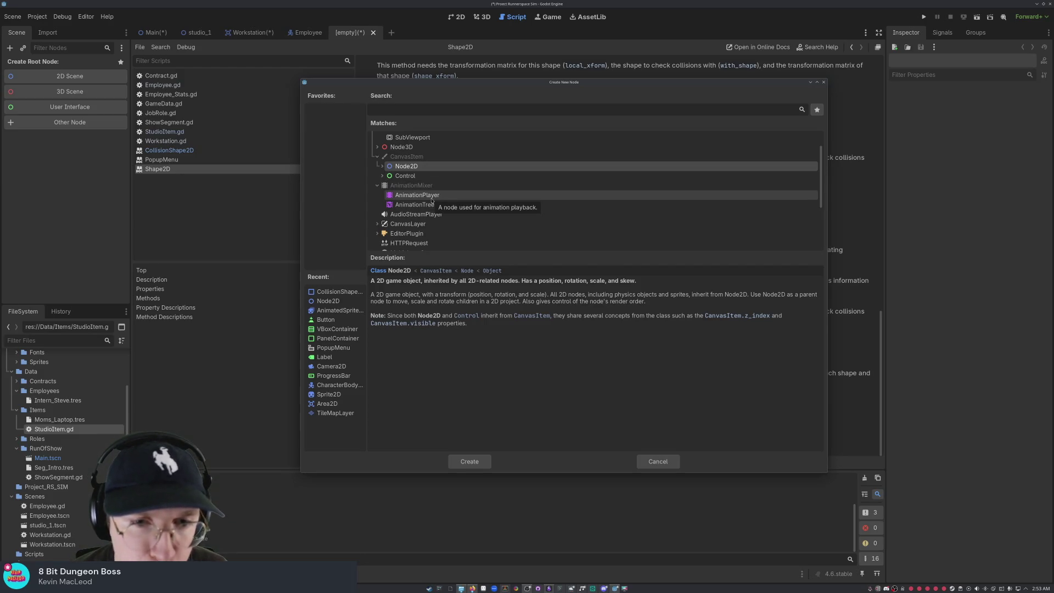
scroll(432, 200, up, 2)
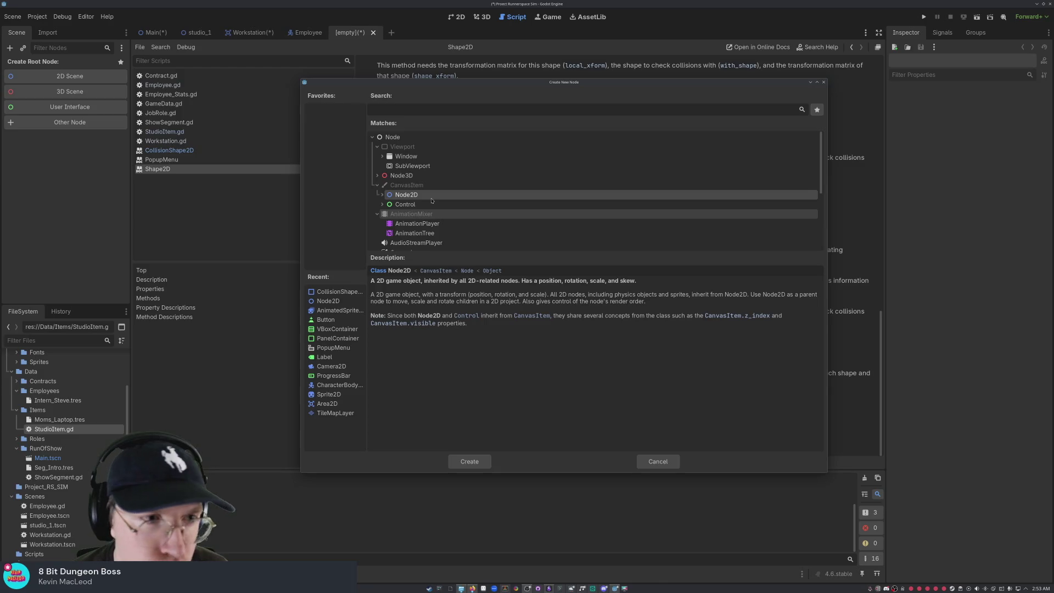
click(436, 228)
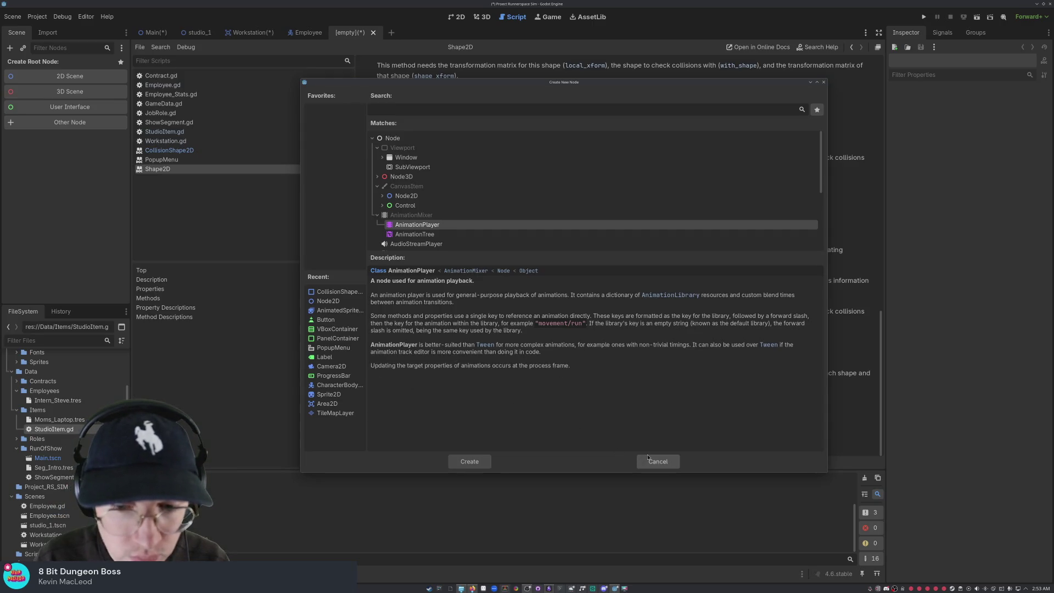
Step: Check AnimationTree, expand Node2D, and create a CollisionShape2D as the scene root
click(427, 238)
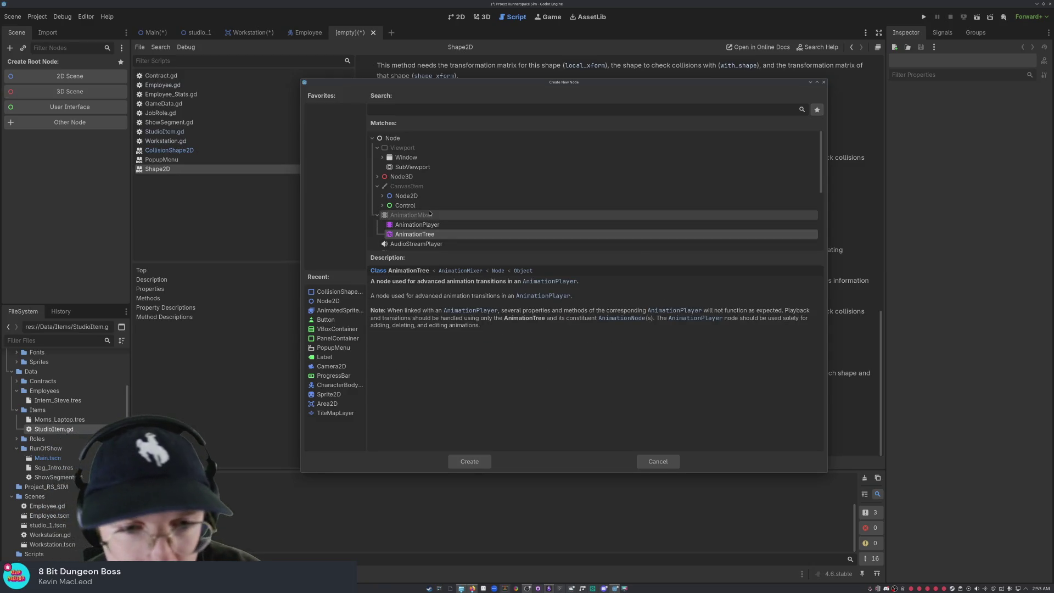
click(417, 196)
key(Right)
scroll(422, 203, down, 5)
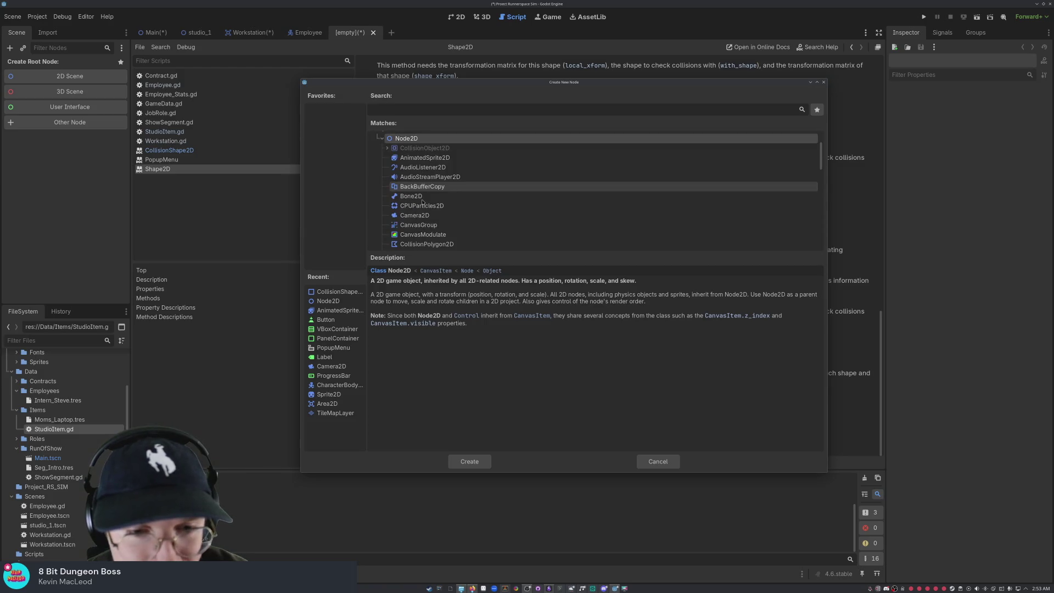
click(420, 212)
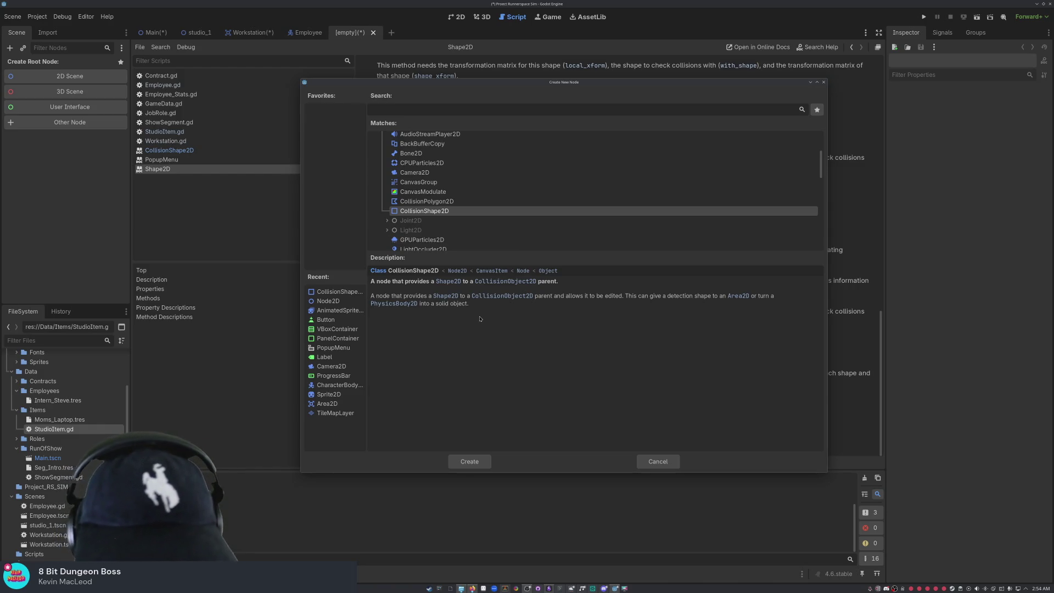
click(471, 461)
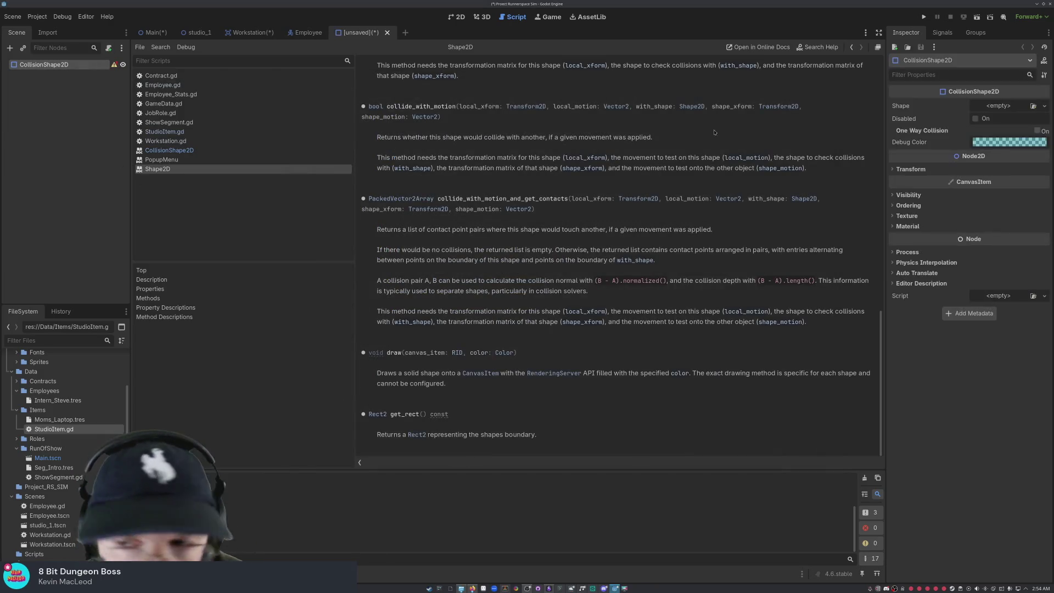
Step: Look at the CollisionShape2D Shape list without choosing one, then undo to remove the node
click(1043, 106)
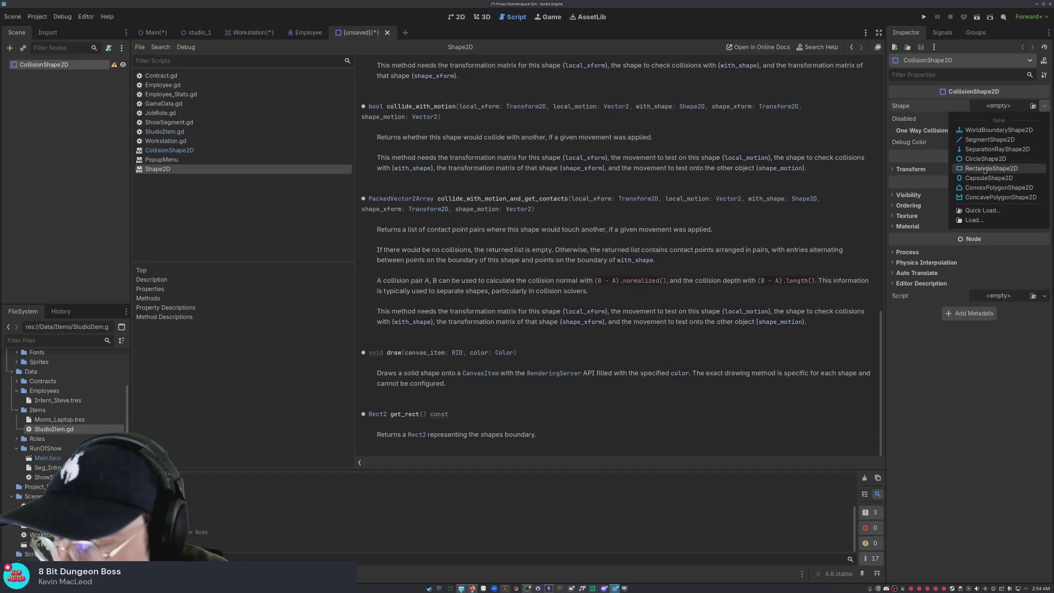
click(44, 152)
click(44, 152)
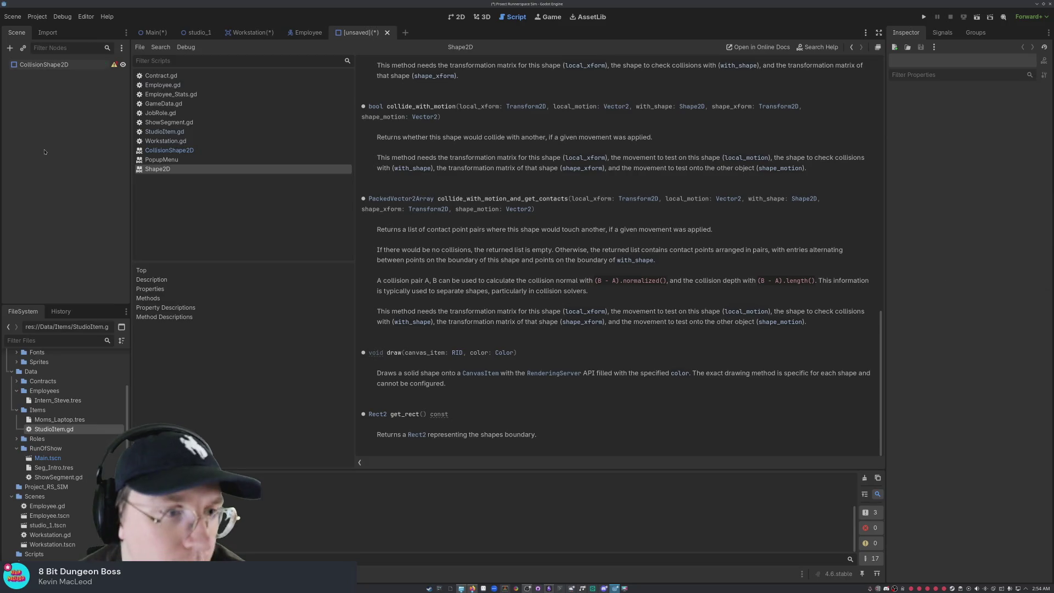
key(ctrl+z)
Step: Reopen Create New Node, expand Node2D, and close the picker without creating anything
click(69, 122)
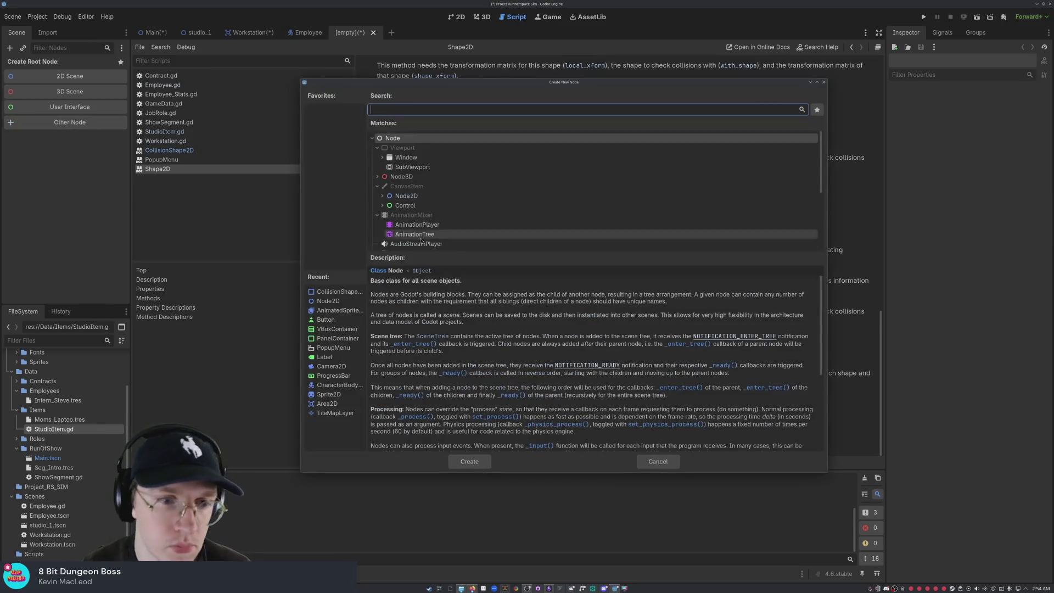
scroll(434, 194, down, 5)
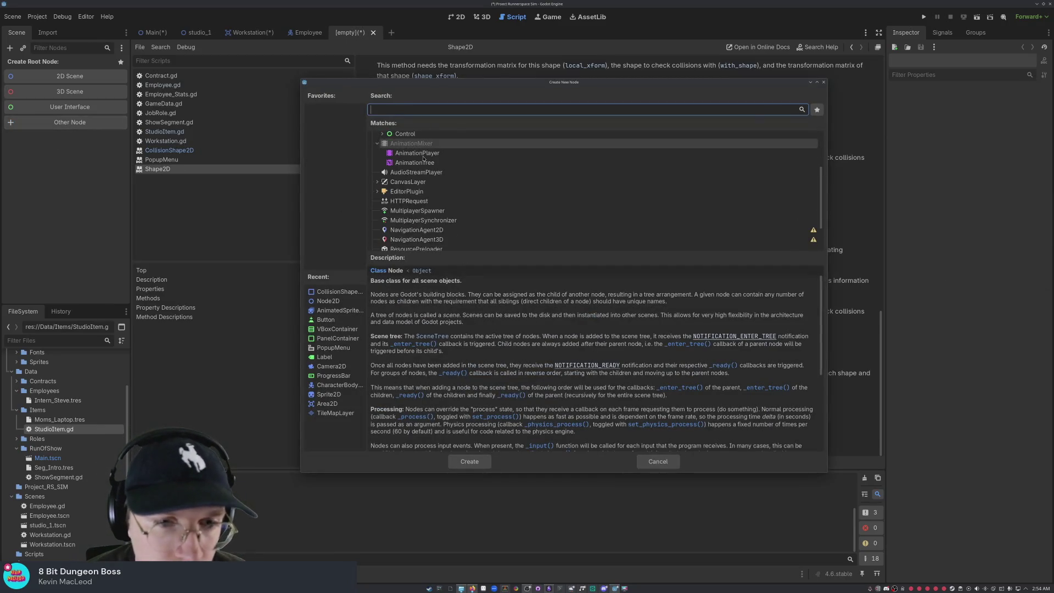
scroll(437, 192, up, 5)
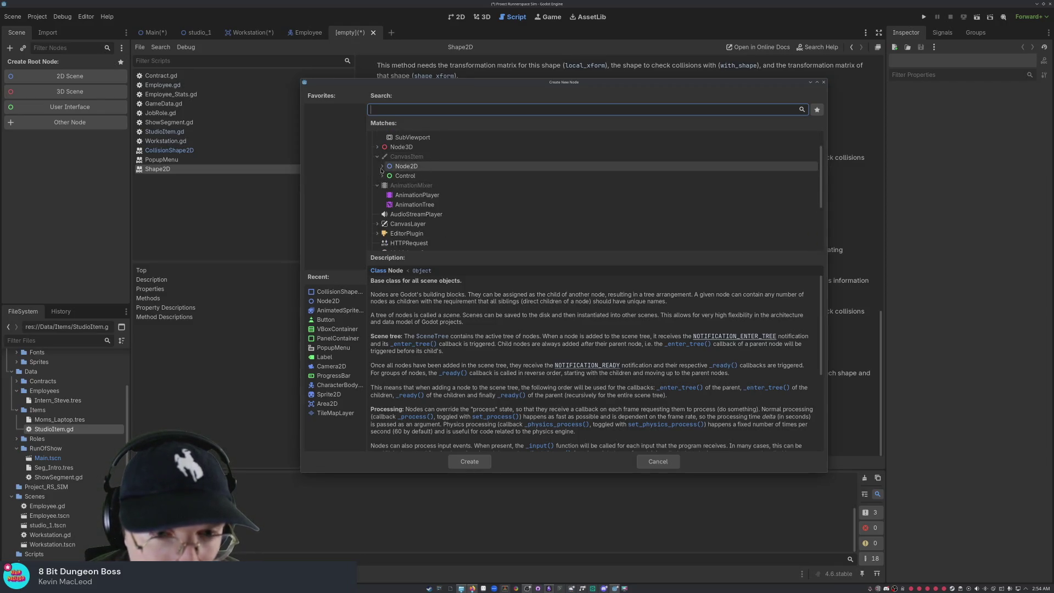
click(383, 167)
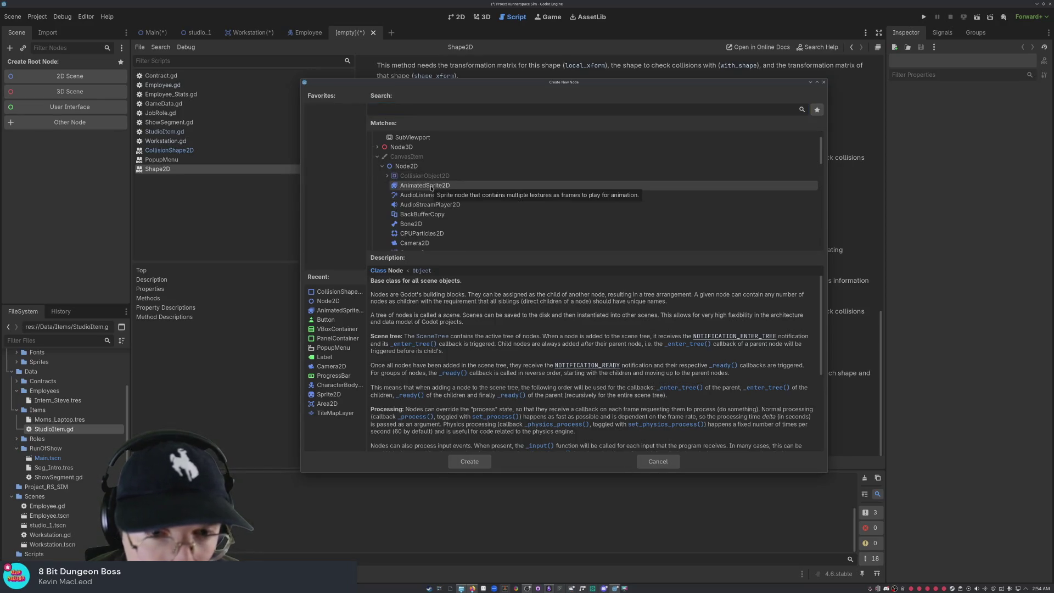
scroll(423, 222, down, 3)
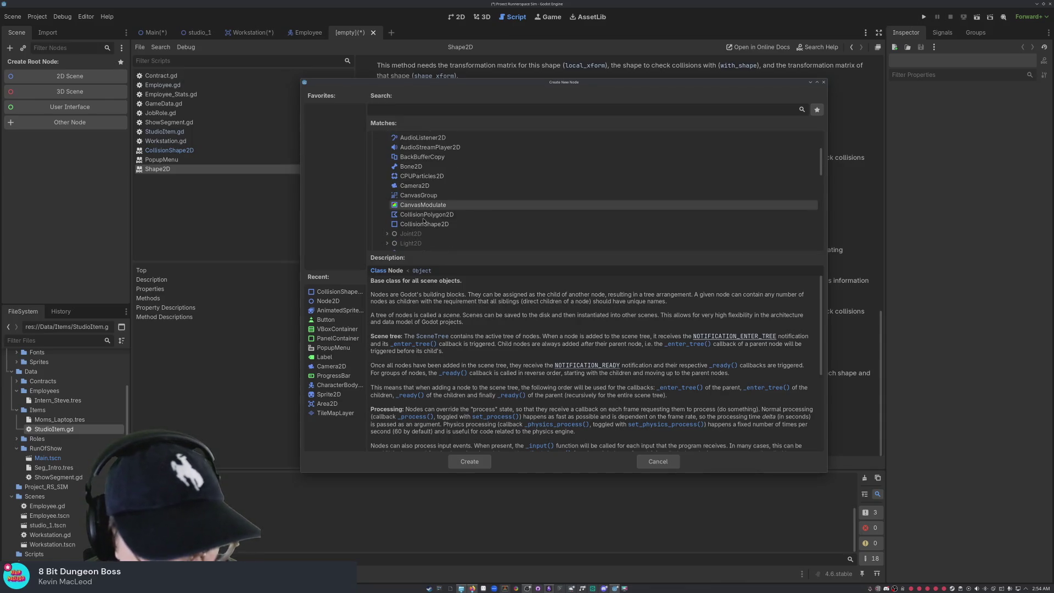
click(824, 82)
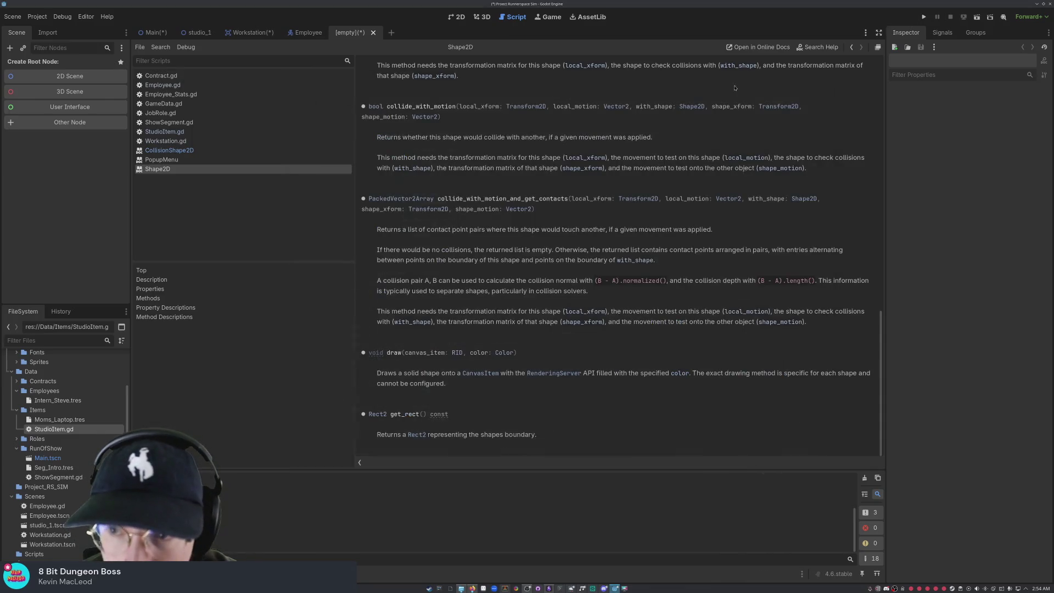
click(12, 17)
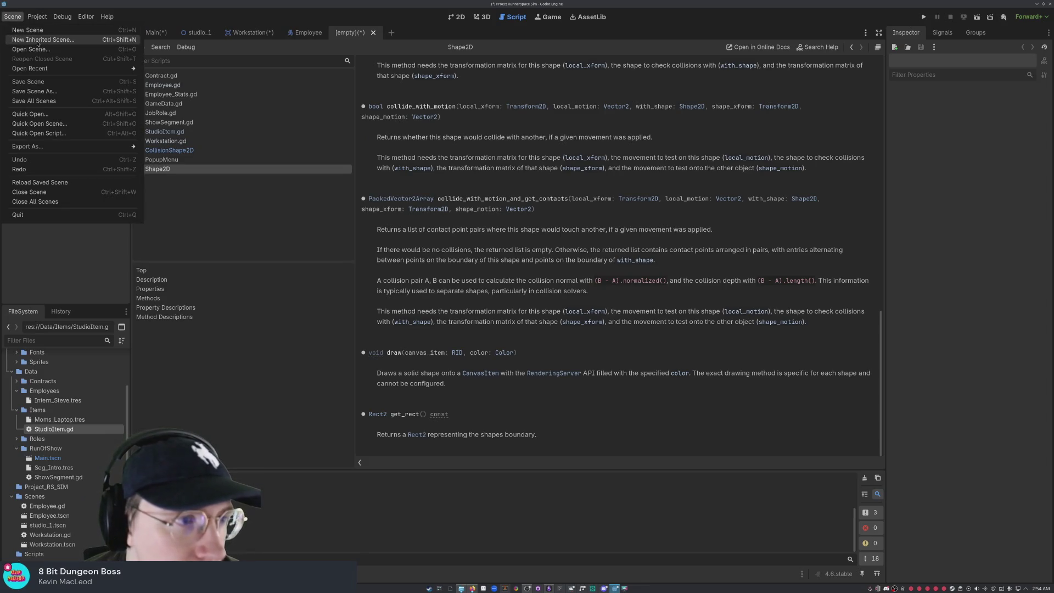
mouse_move(44, 70)
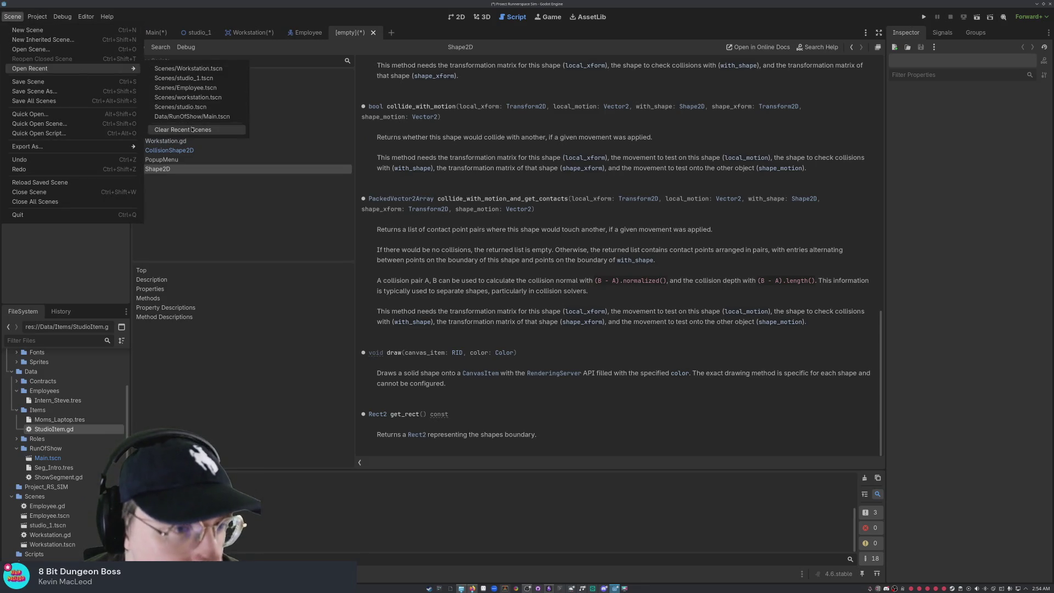
key(Escape)
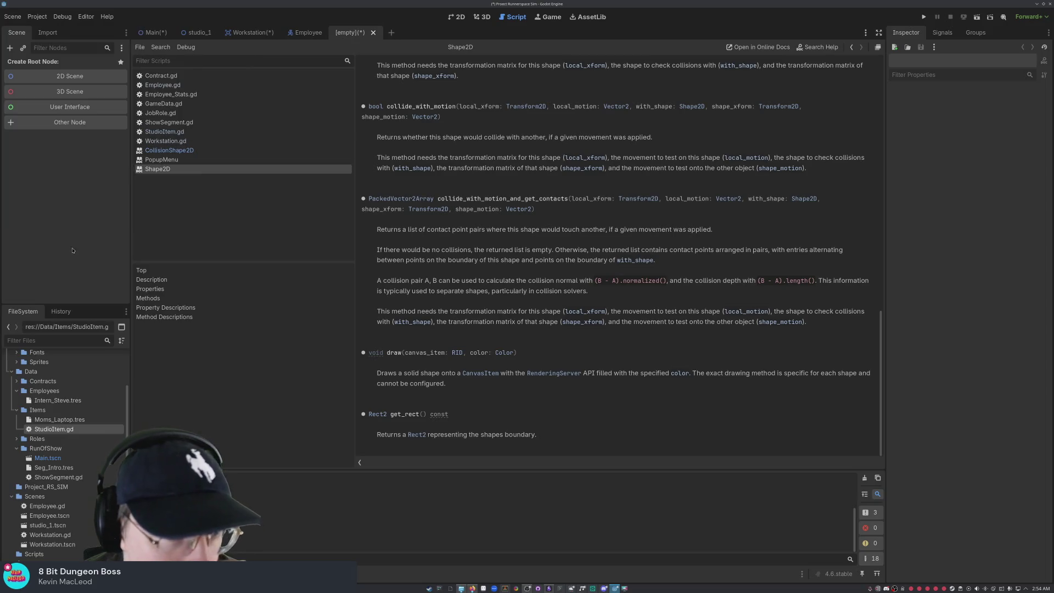
click(250, 32)
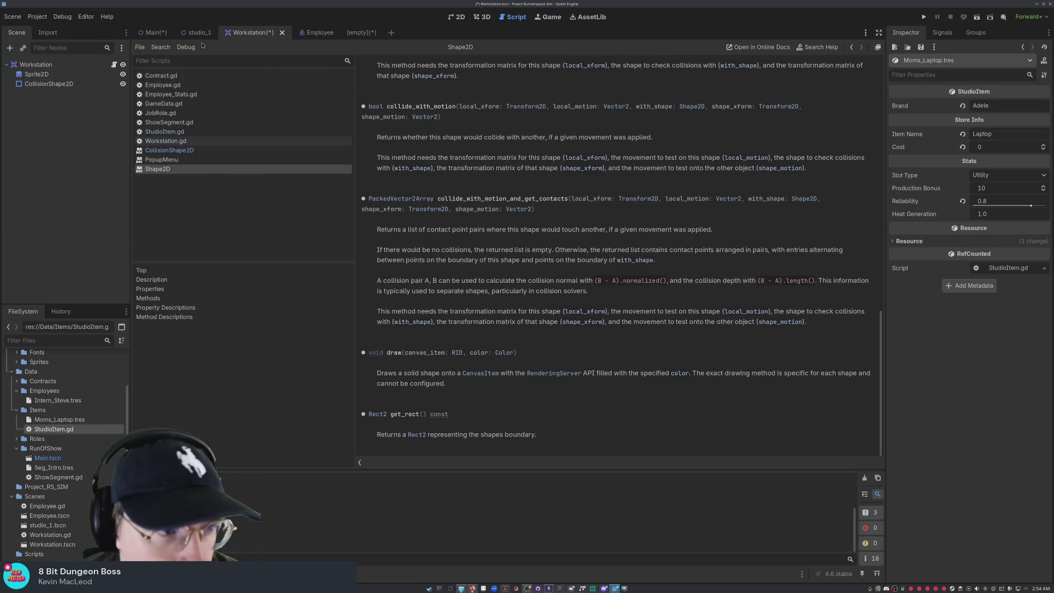
click(43, 64)
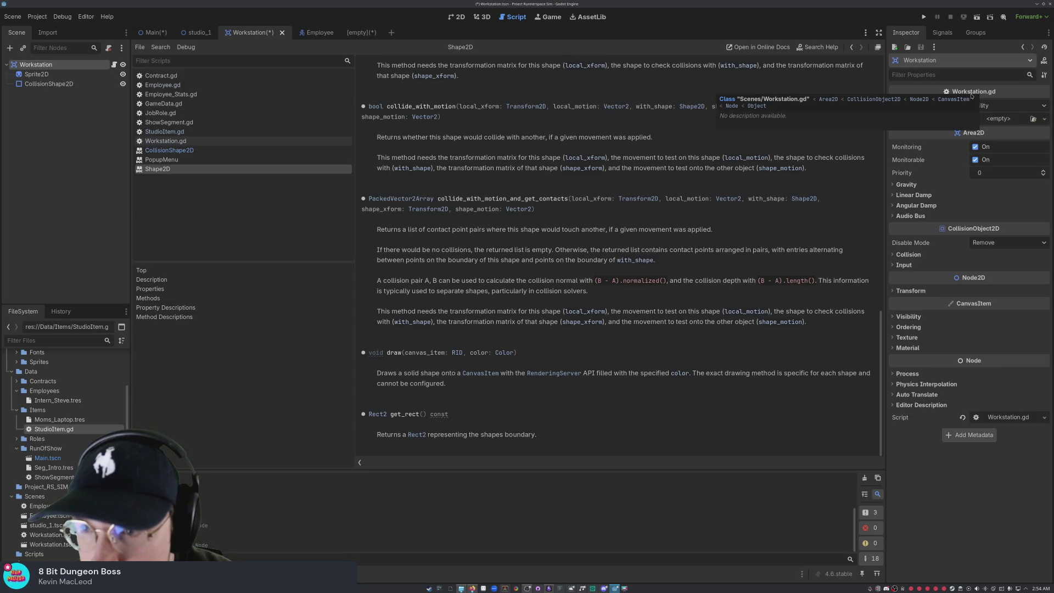
click(198, 32)
click(308, 33)
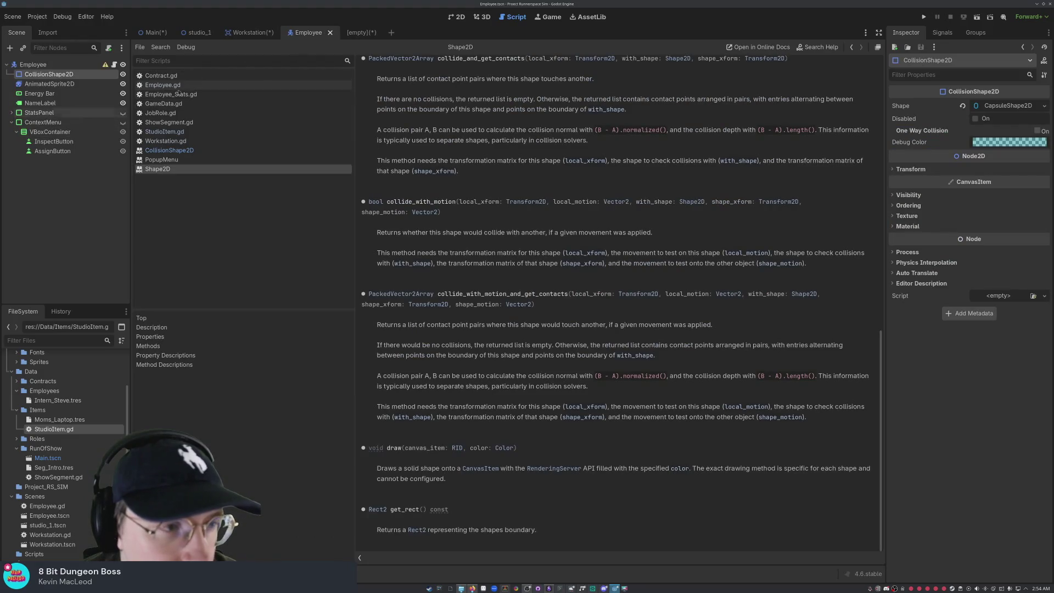
click(371, 36)
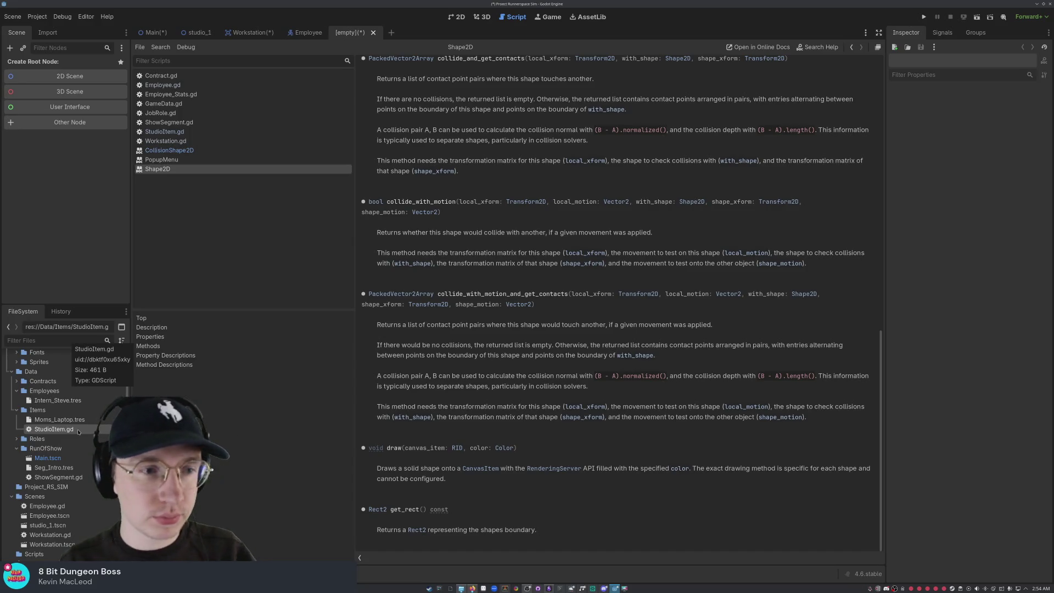
Step: Create a StudioItem.tscn scene in the Items folder from the StudioItem.gd context menu
right_click(78, 431)
mouse_move(143, 263)
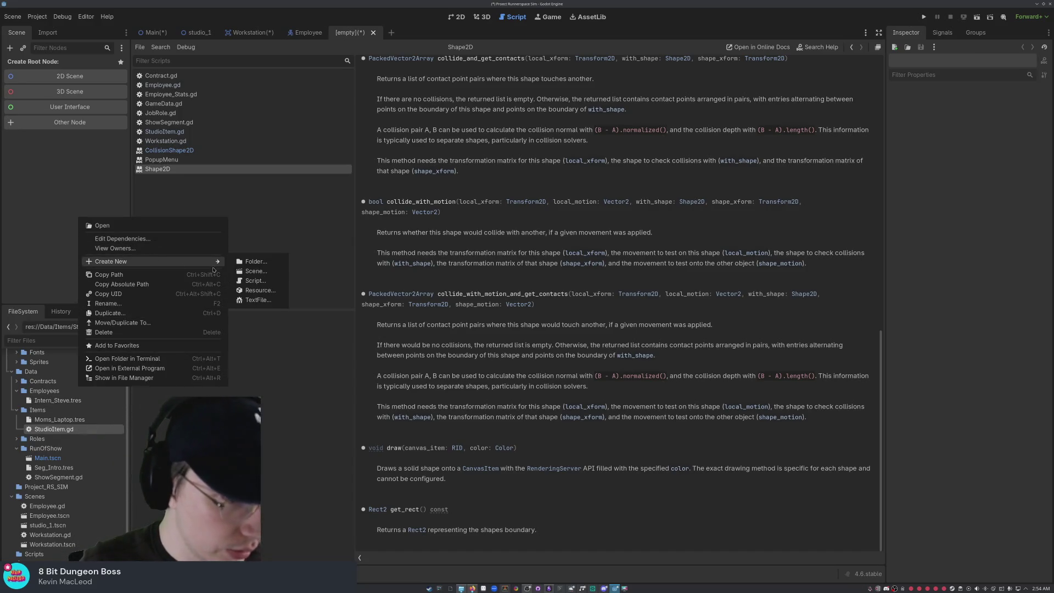
click(256, 271)
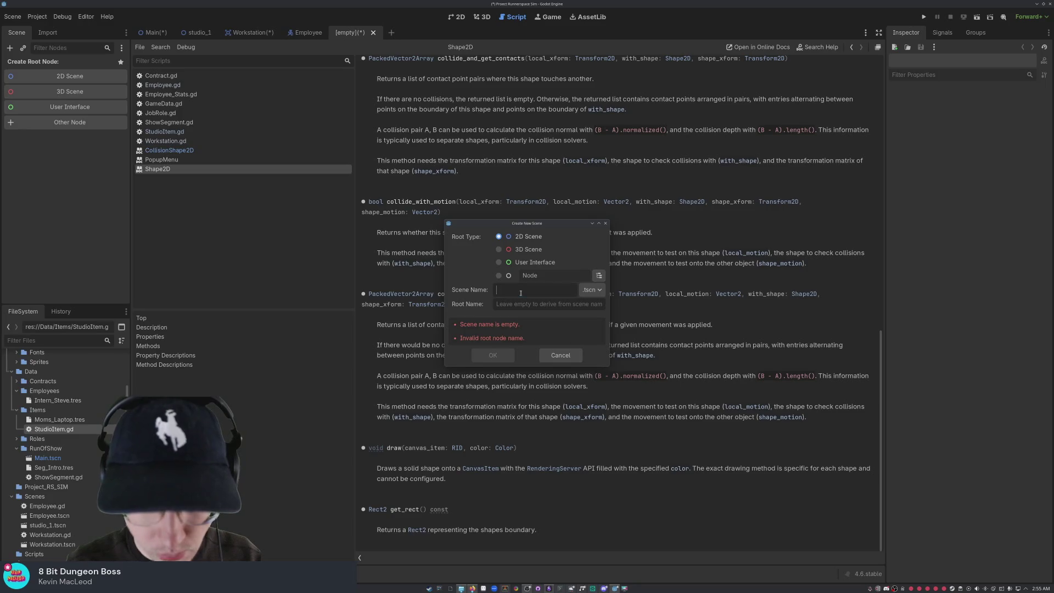
text(StudioItem)
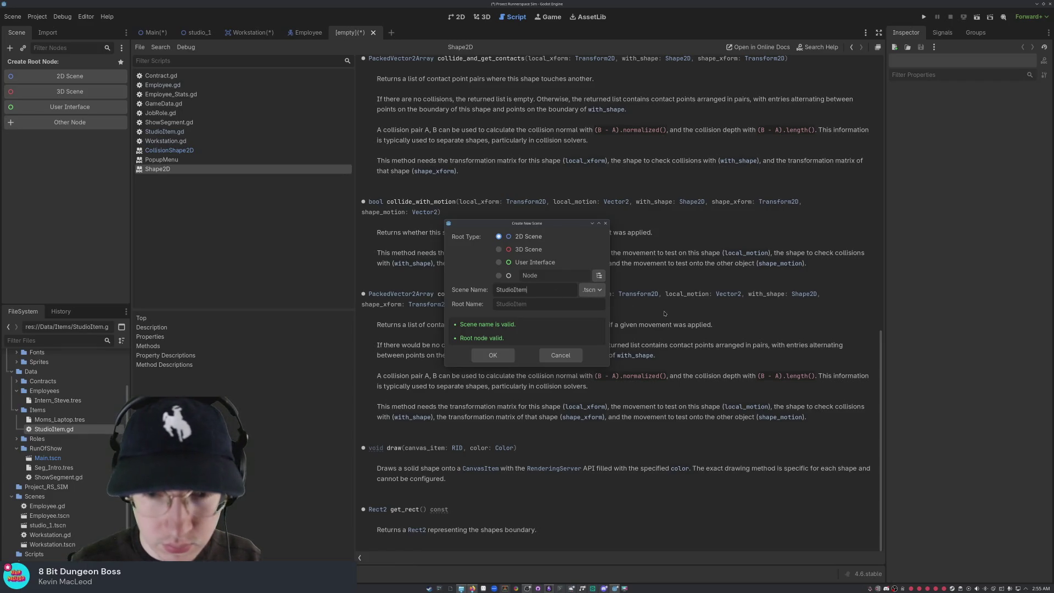
click(587, 294)
click(587, 294)
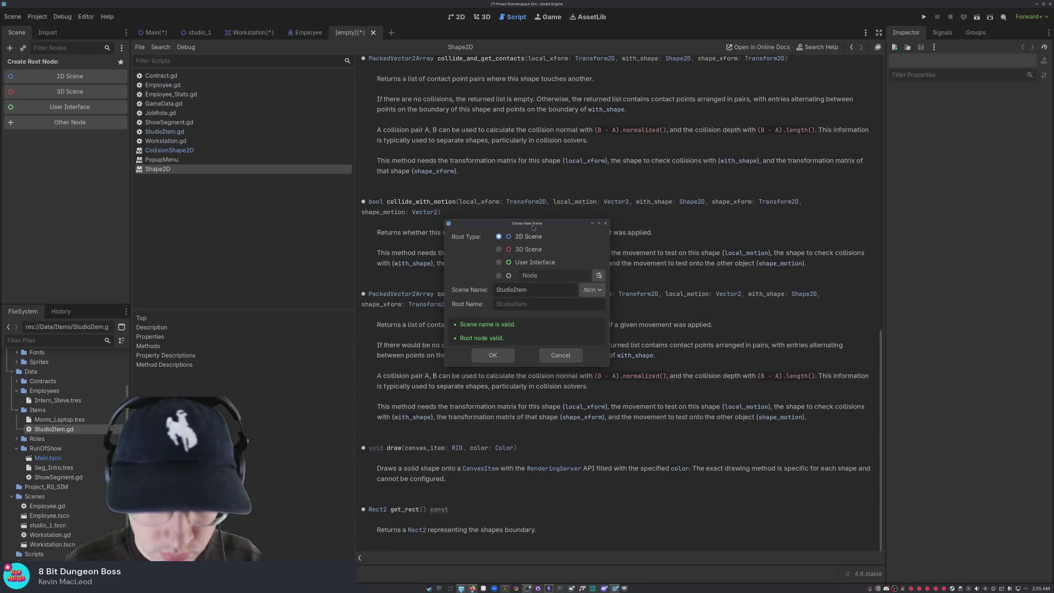
click(493, 355)
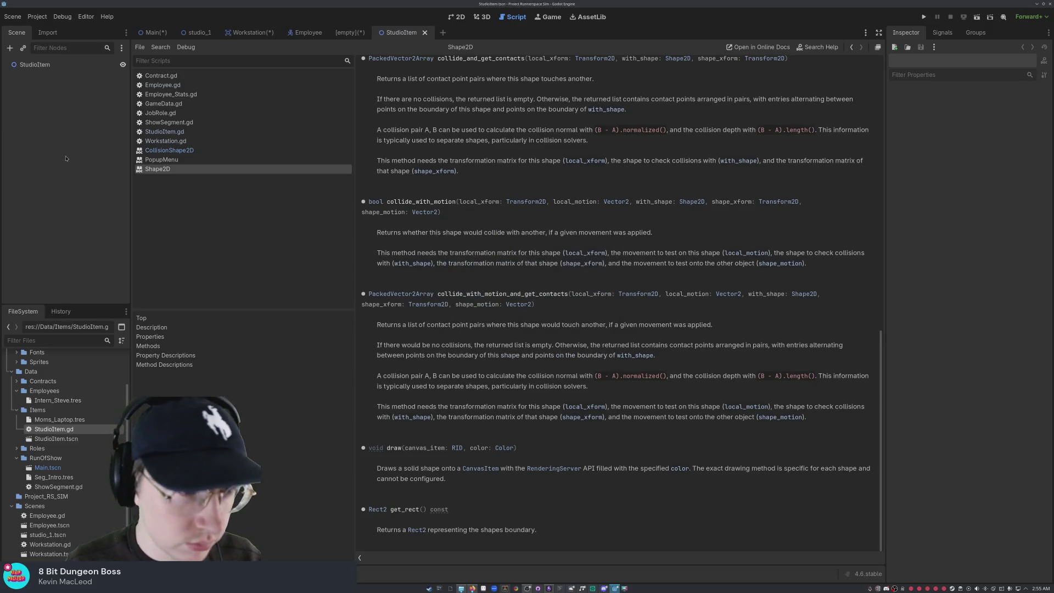
Step: Delete the scene's StudioItem root node, confirming the deletion
right_click(76, 65)
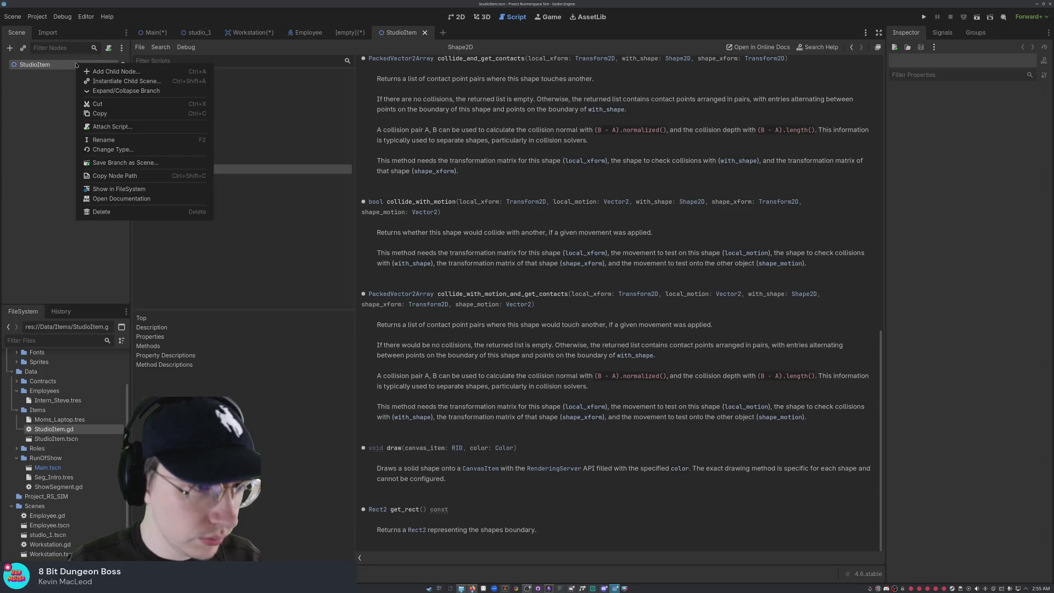
click(211, 213)
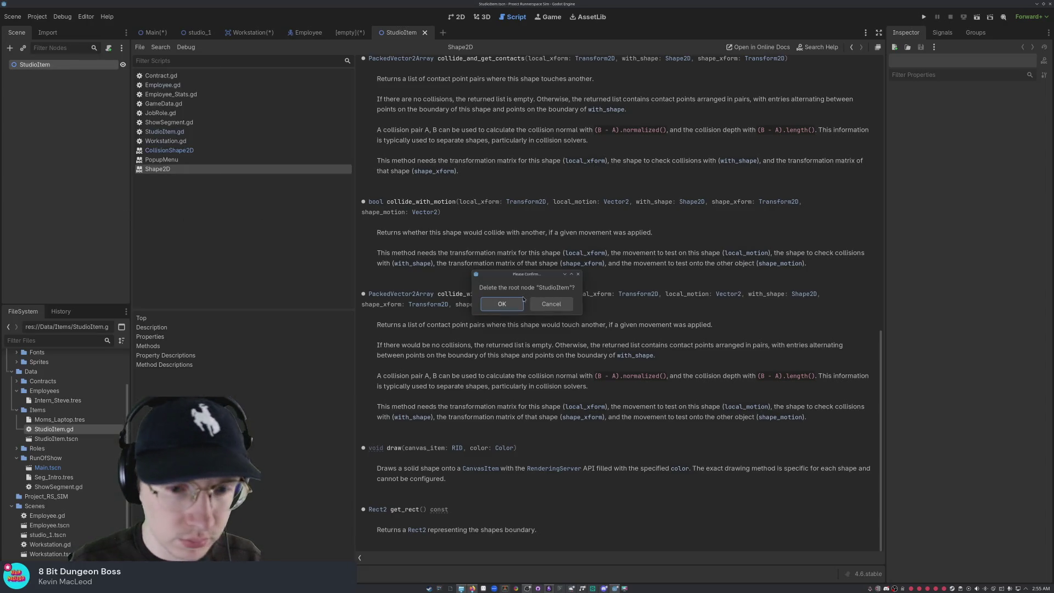
click(499, 305)
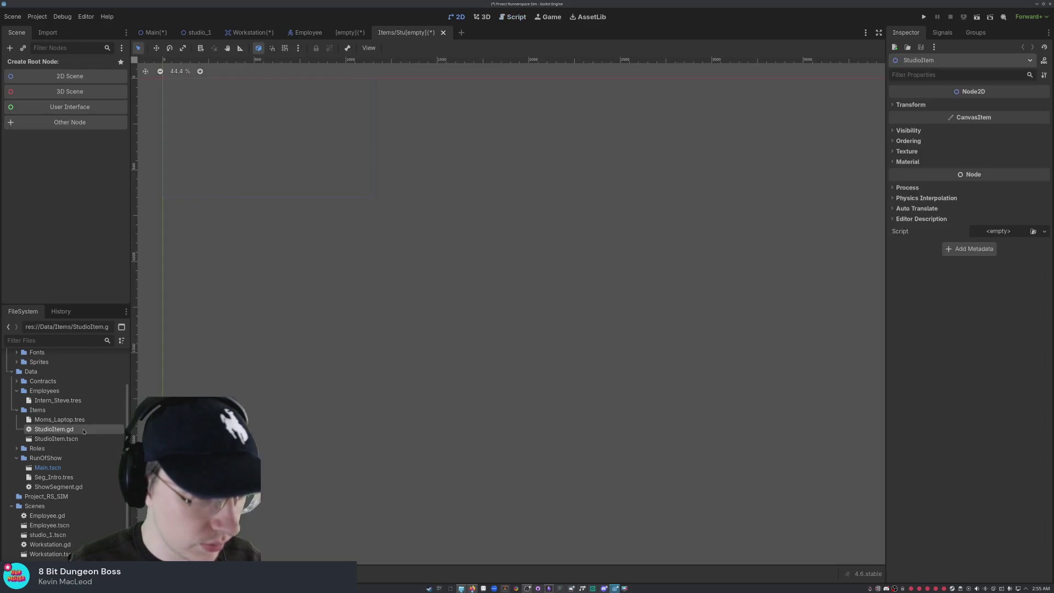
right_click(83, 431)
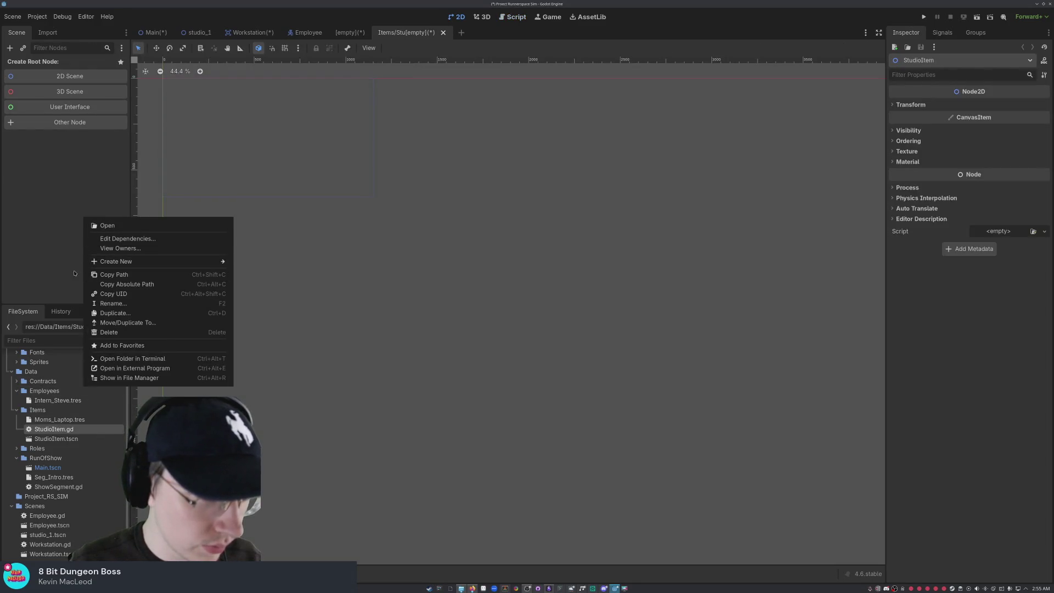
Step: Inspect the Moms_Laptop and Intern_Steve resources, then switch to the empty scene tab
click(72, 329)
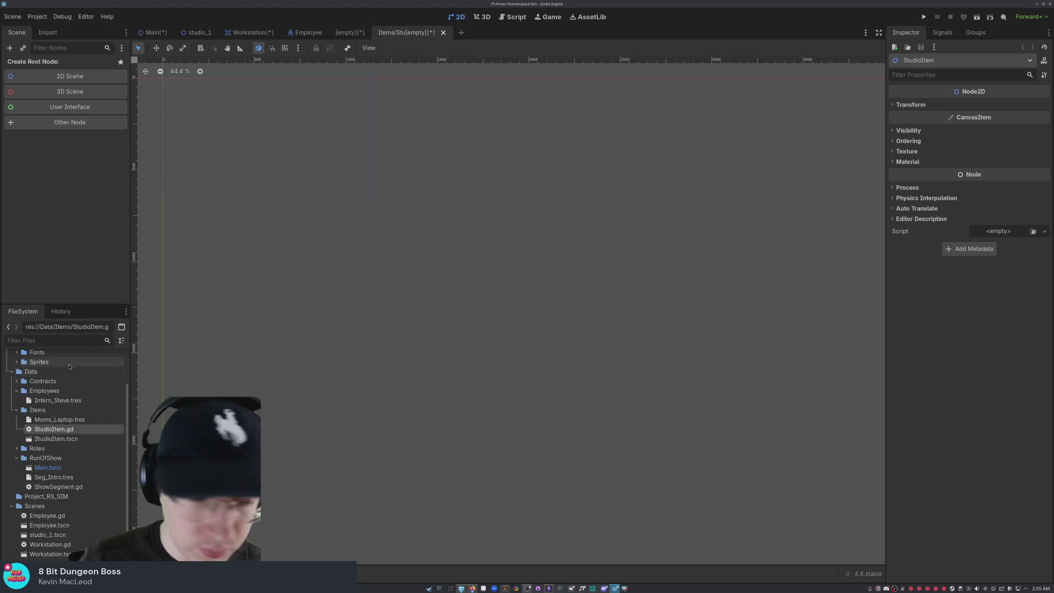
click(68, 420)
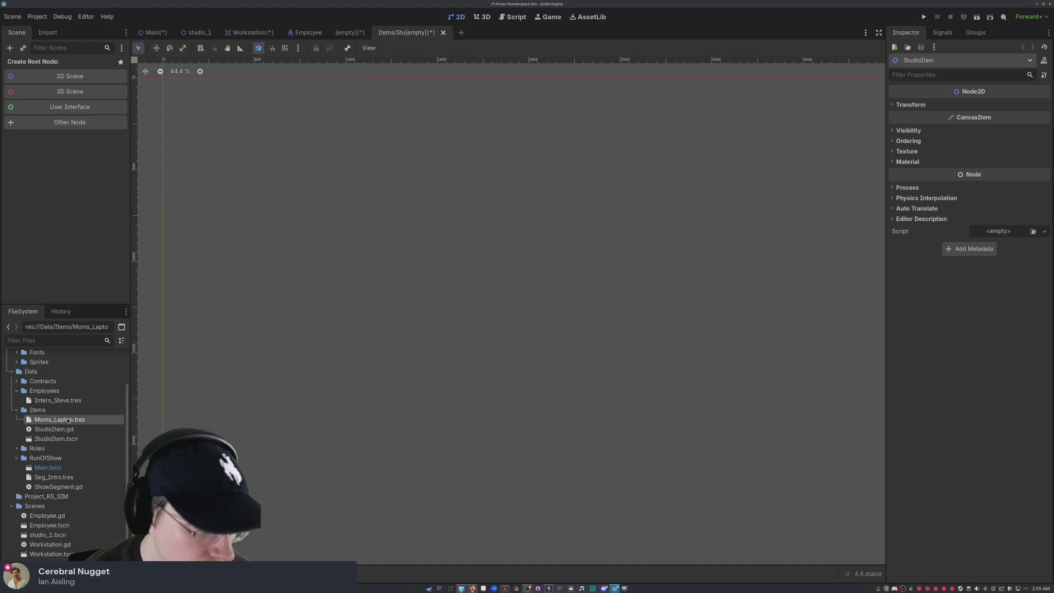
scroll(68, 496, down, 1)
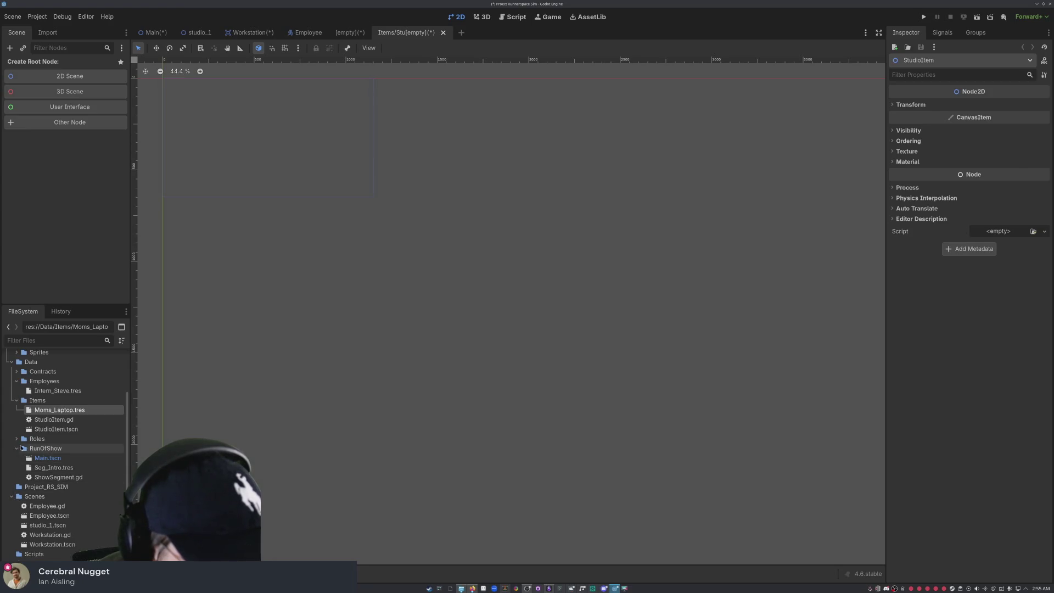
click(16, 439)
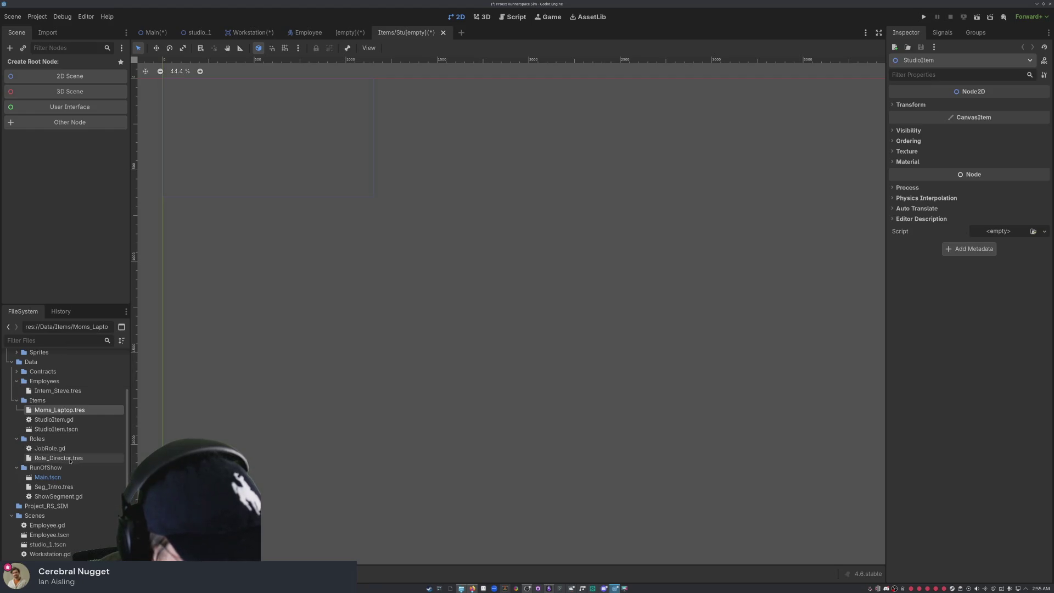
click(17, 438)
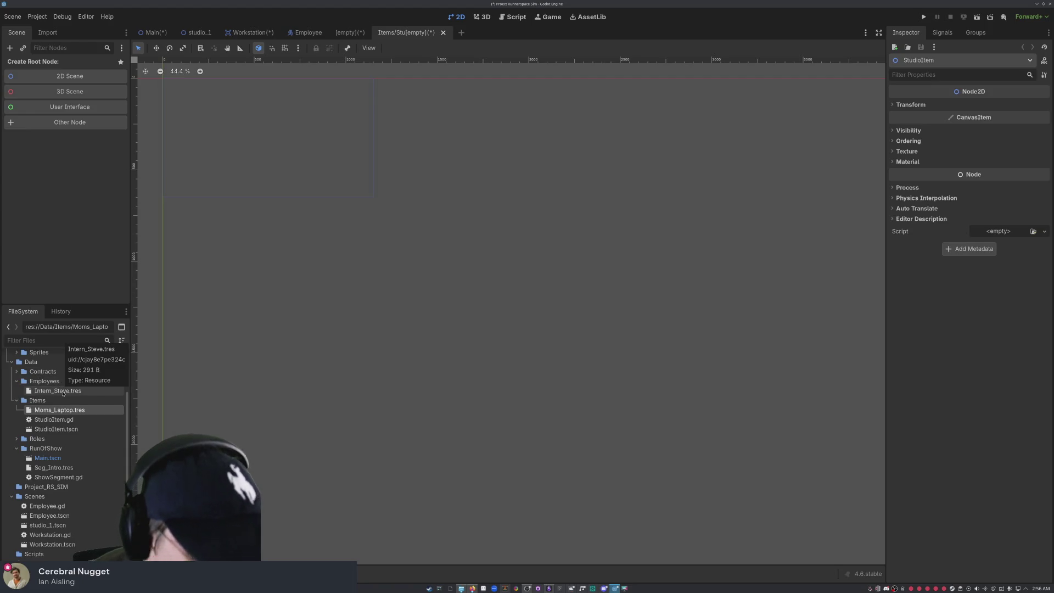
click(63, 393)
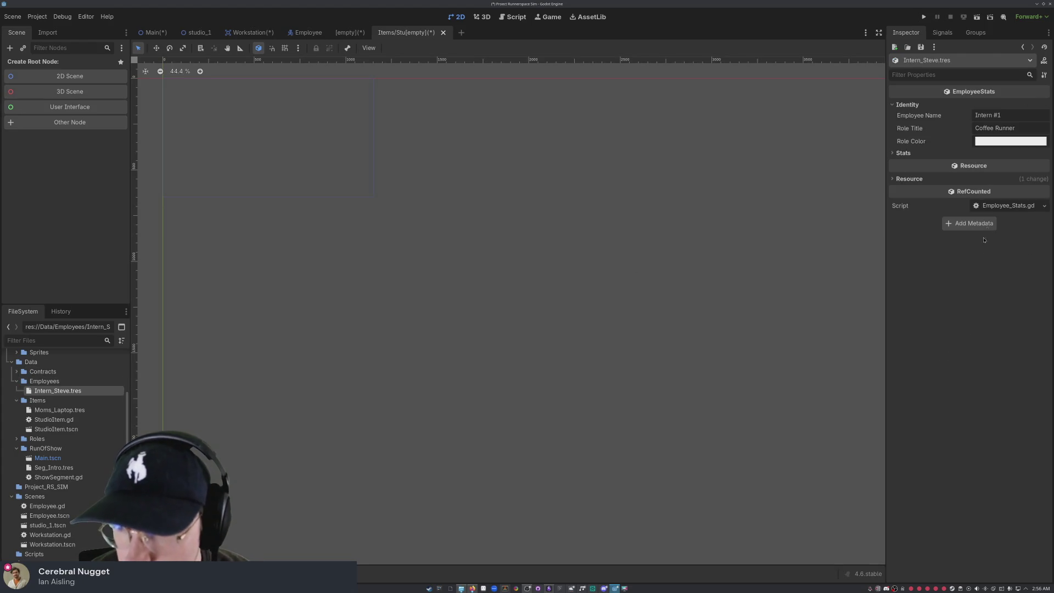
click(346, 33)
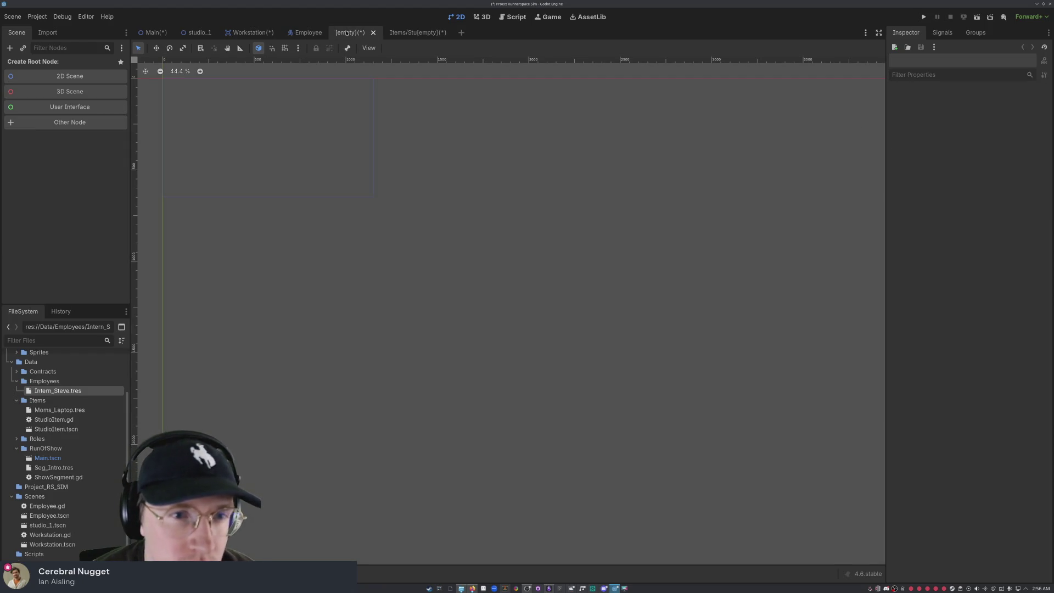
Step: After viewing the Employee scene, browse the Items folder and open StudioItem.tscn
click(309, 33)
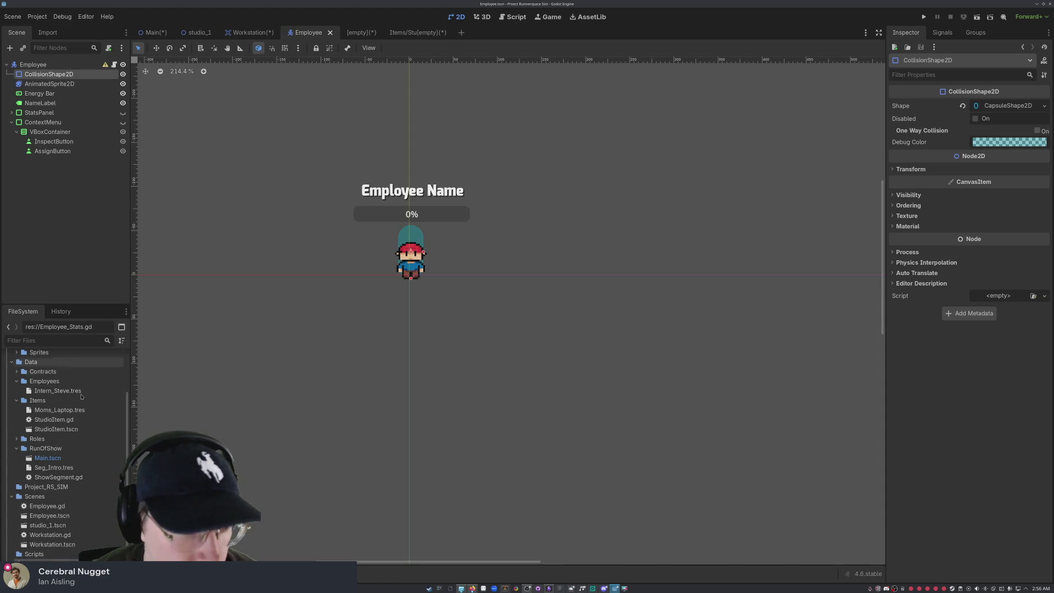
click(76, 467)
click(78, 477)
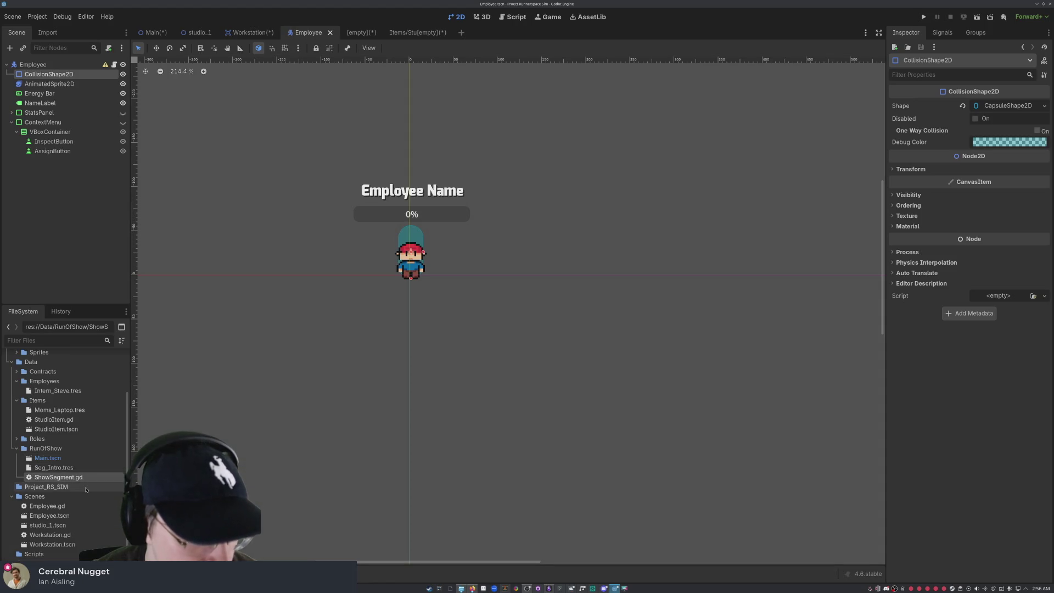
scroll(85, 486, up, 3)
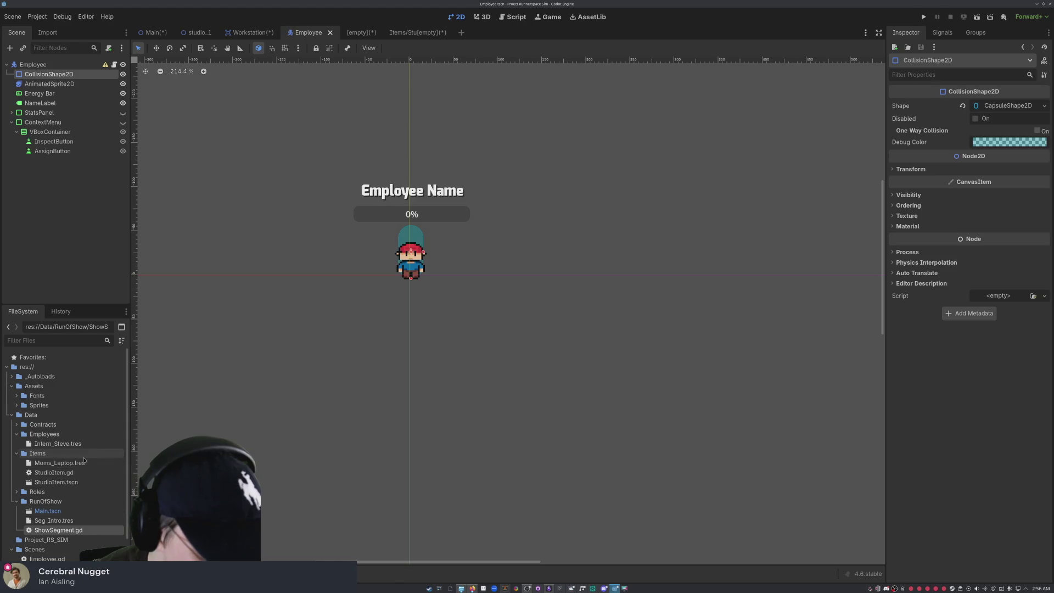
click(91, 463)
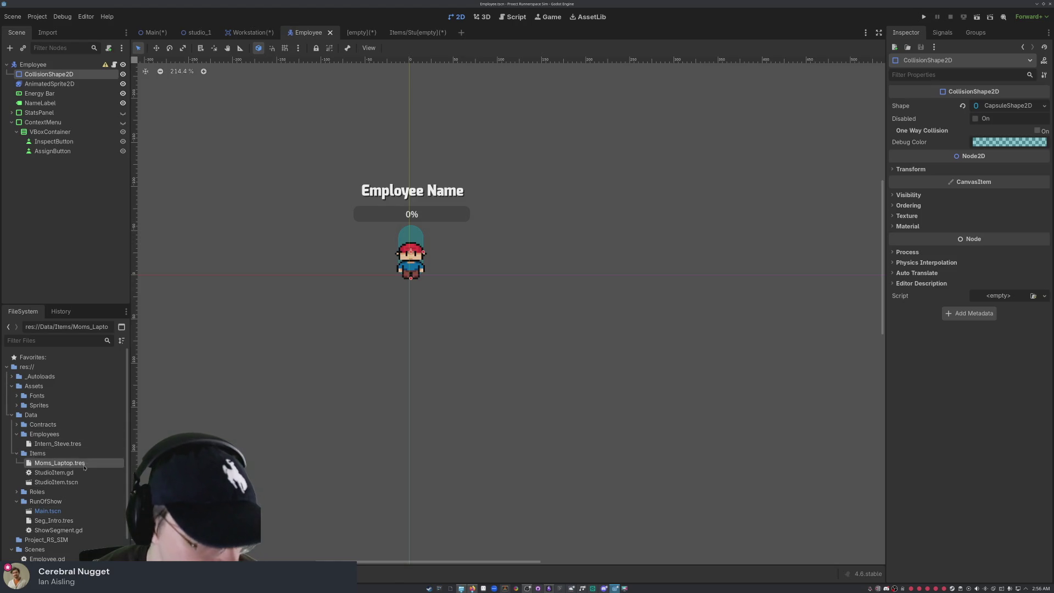
click(89, 473)
click(91, 481)
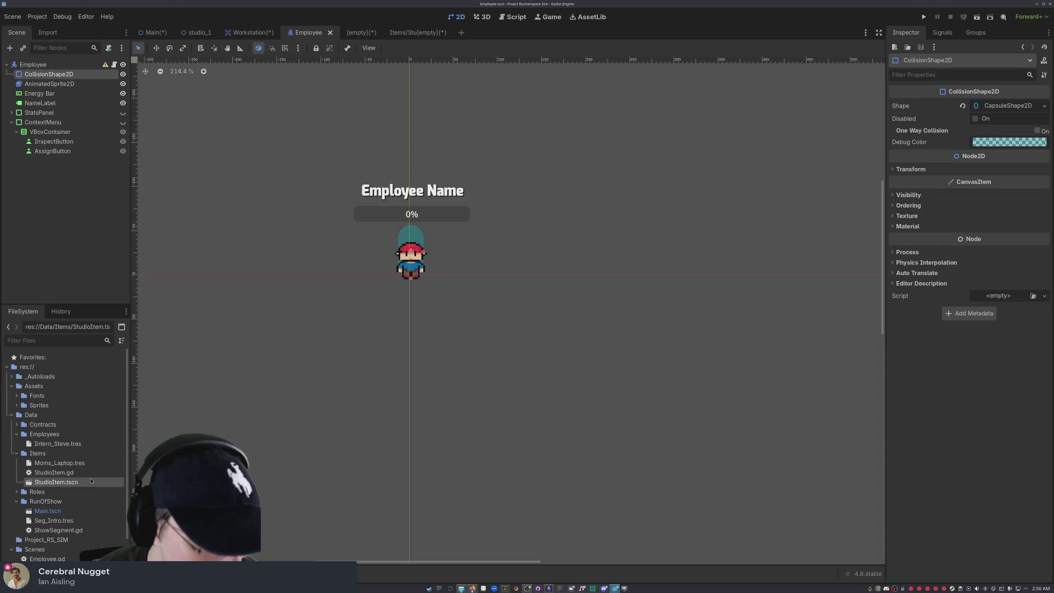
double_click(85, 482)
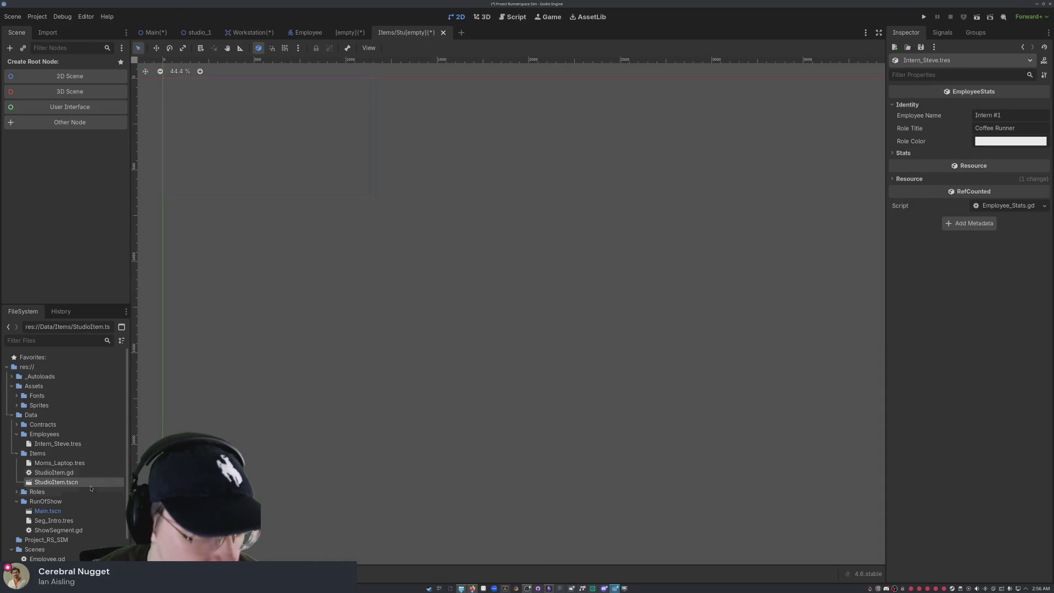
Step: Create a Node2D as the StudioItem scene's root node
click(67, 121)
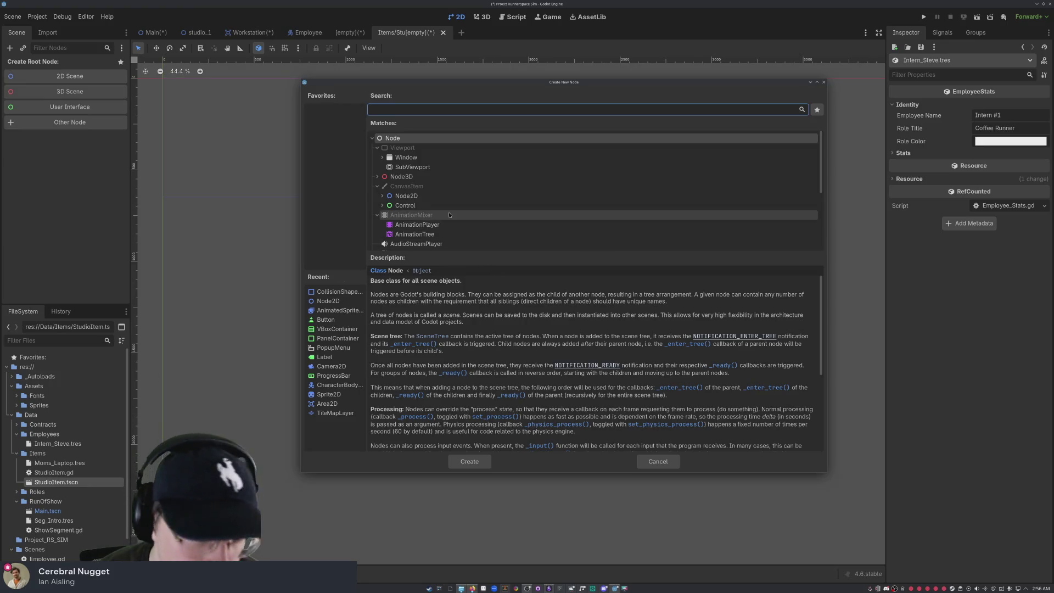
click(434, 197)
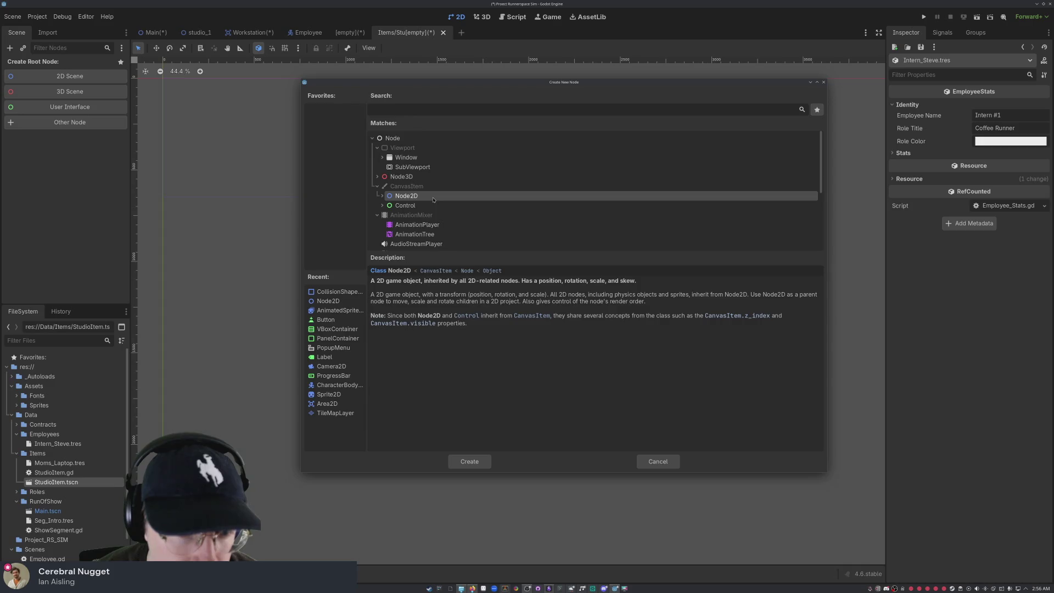
click(489, 461)
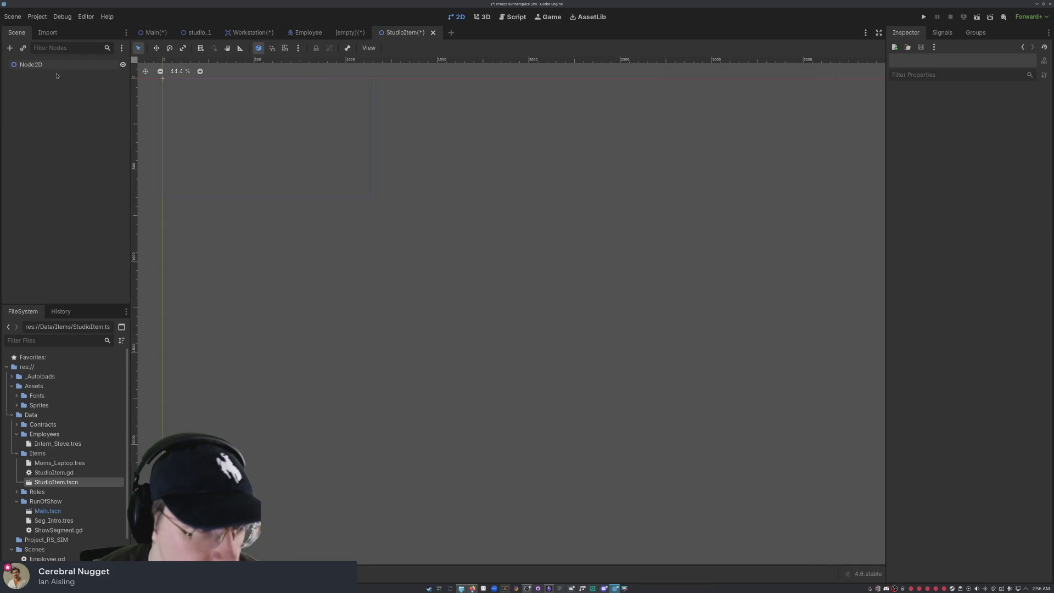
Step: Add an AnimatedSprite2D child under the Node2D root
right_click(47, 71)
click(60, 76)
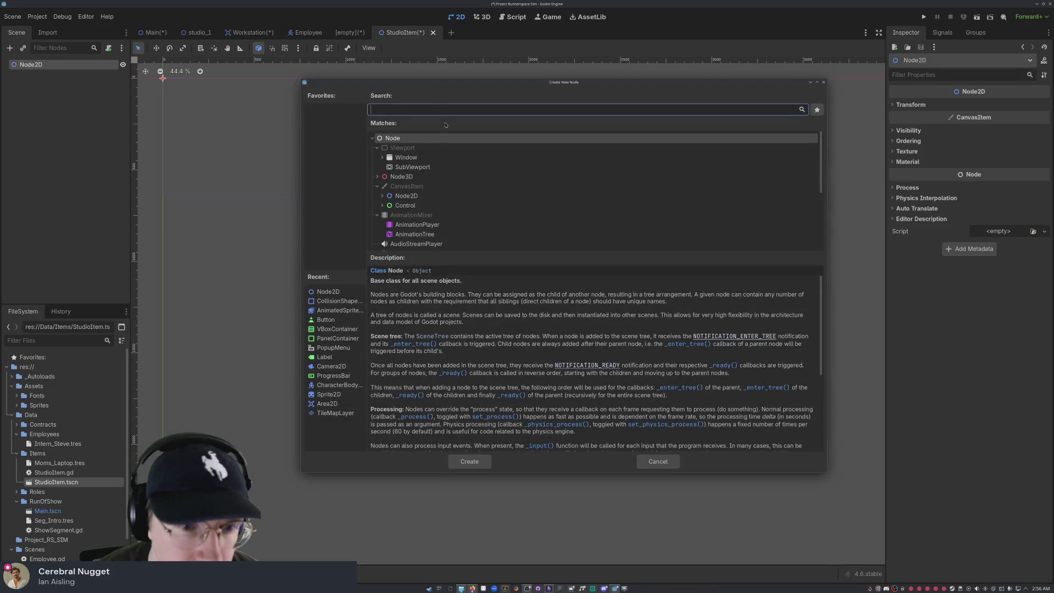
scroll(456, 202, down, 3)
scroll(395, 186, up, 5)
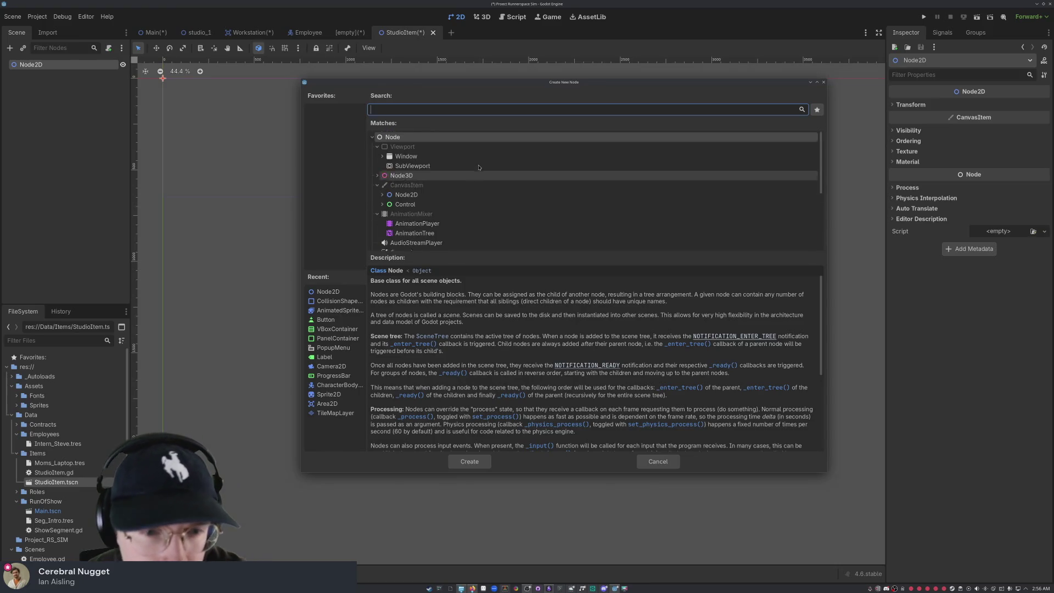
click(382, 196)
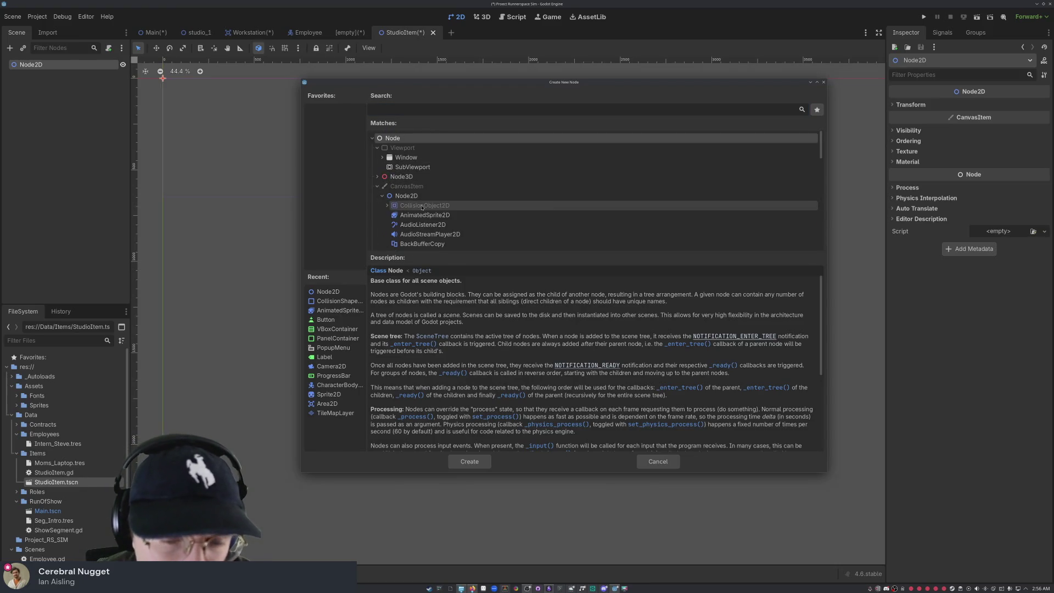
click(426, 215)
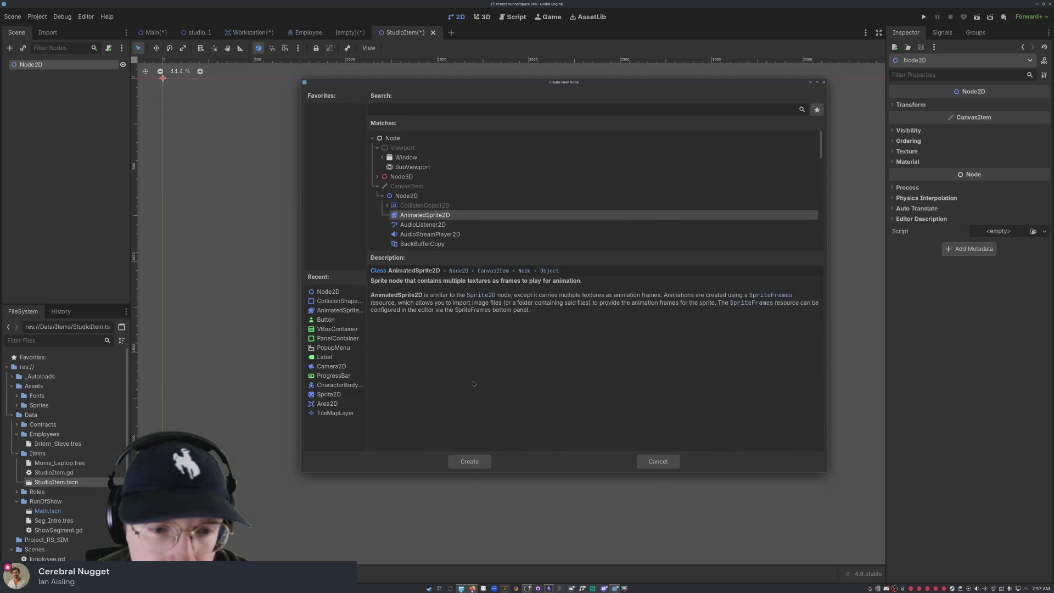
scroll(433, 218, down, 2)
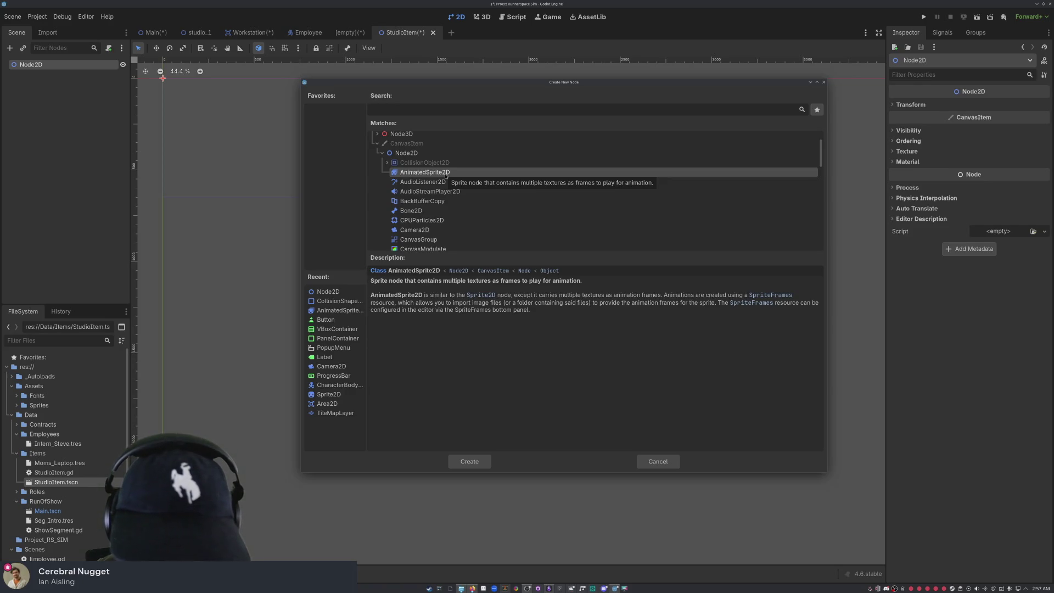
scroll(443, 185, up, 1)
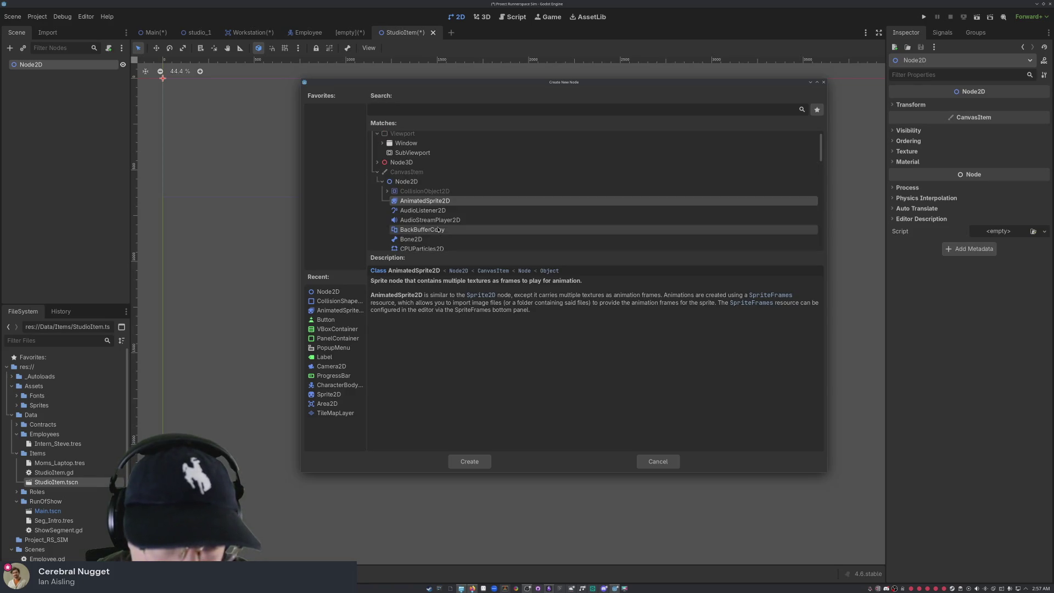
click(446, 190)
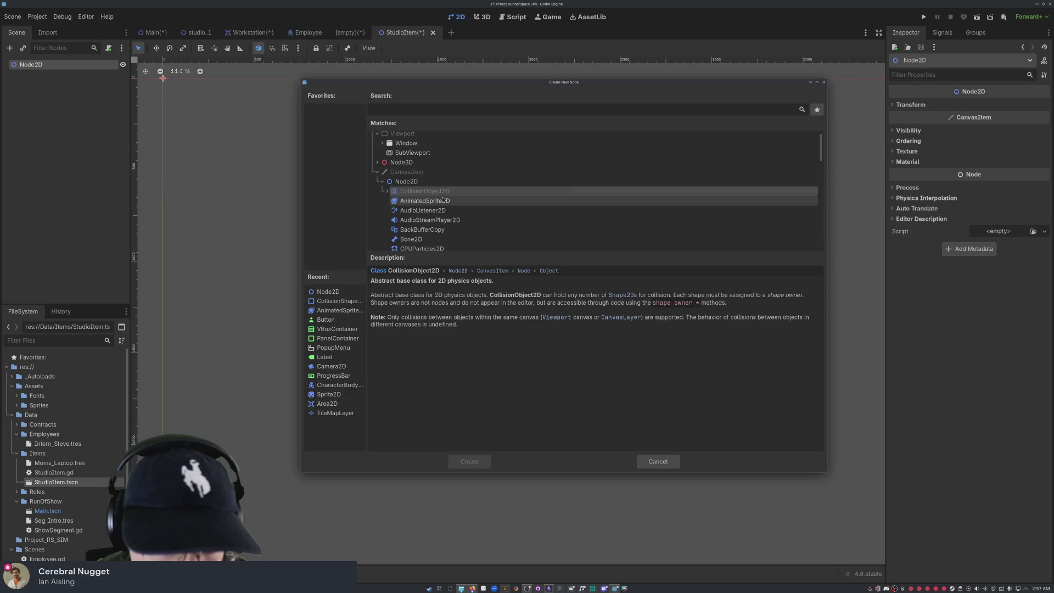
click(442, 200)
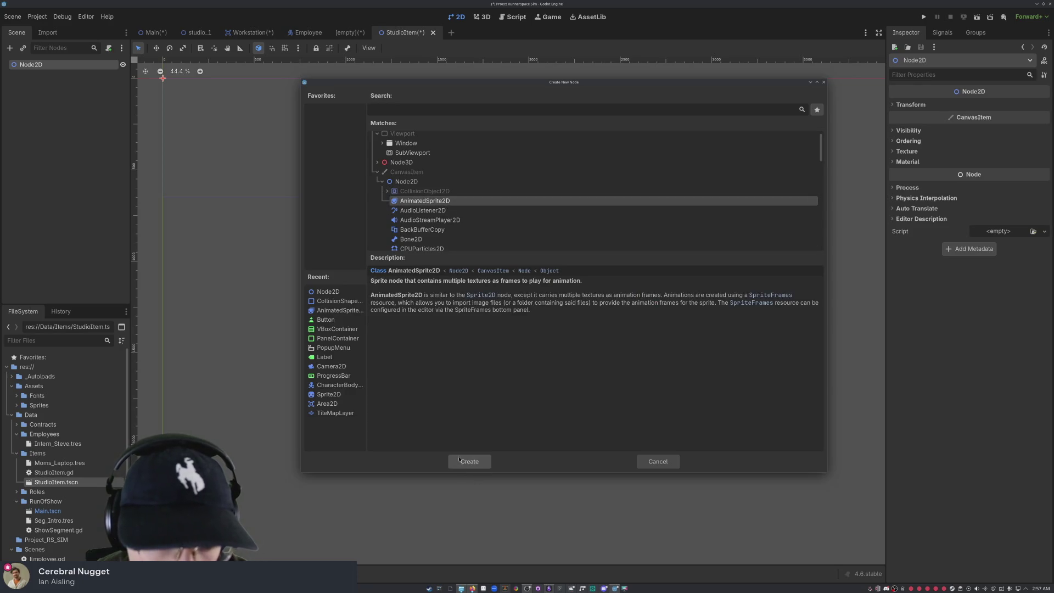
click(469, 461)
Step: Add a CollisionShape2D node beneath the AnimatedSprite2D
right_click(116, 168)
click(146, 180)
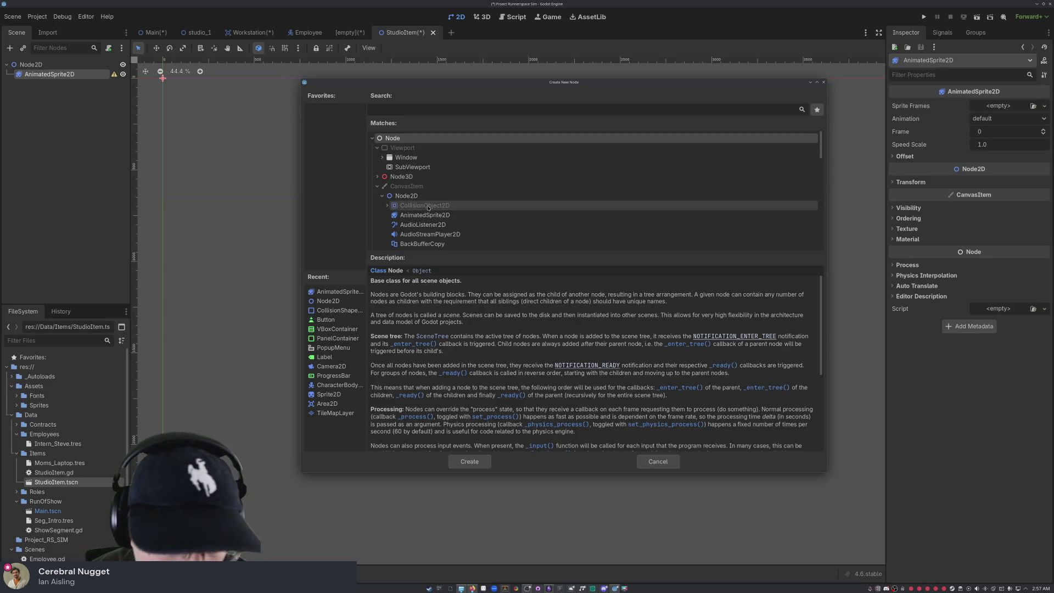
scroll(411, 208, down, 2)
scroll(436, 222, down, 1)
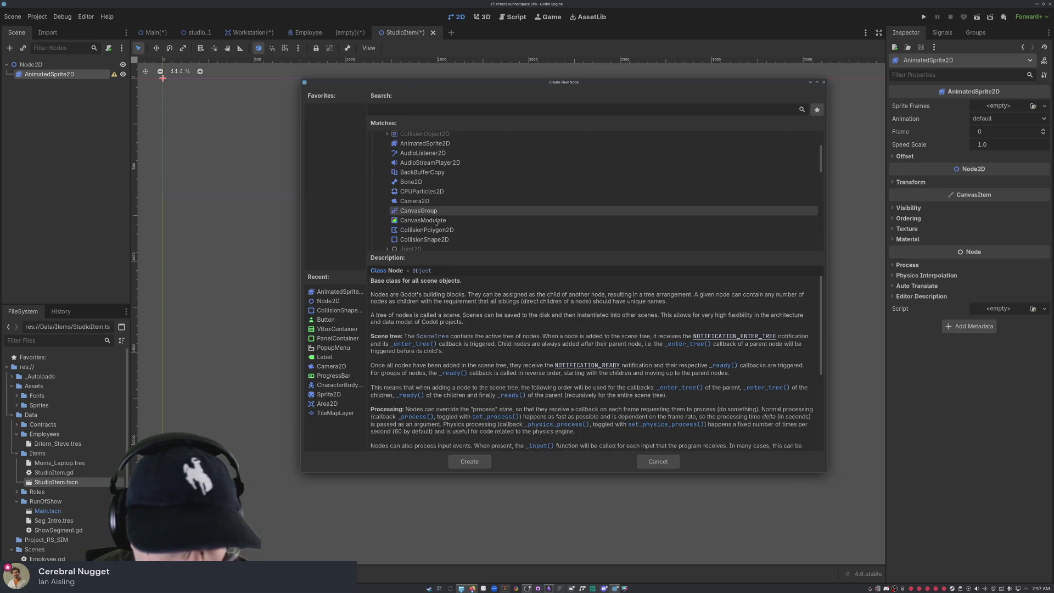
scroll(427, 239, down, 1)
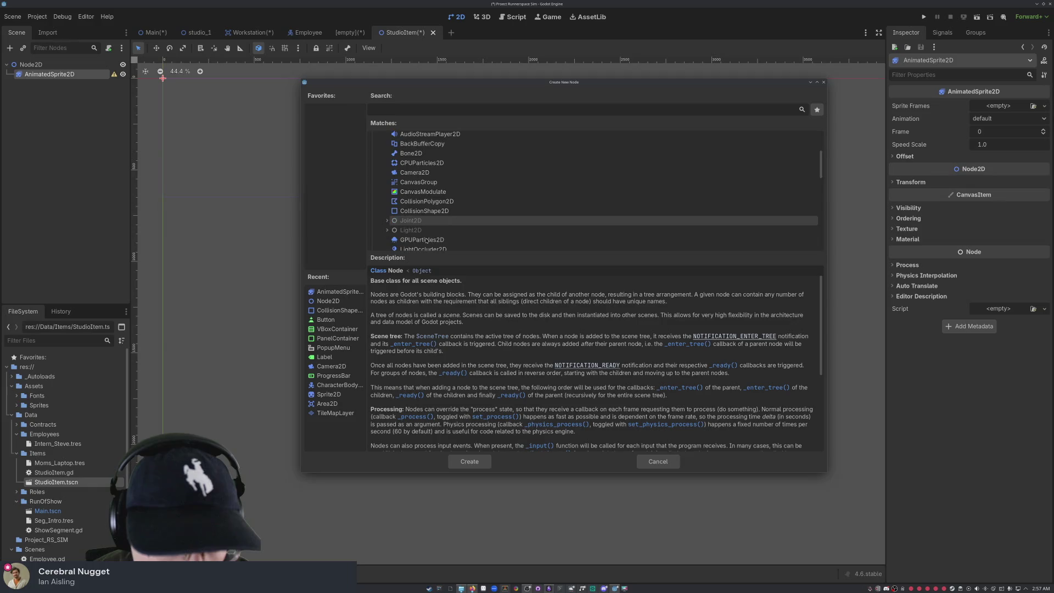
click(437, 210)
click(478, 463)
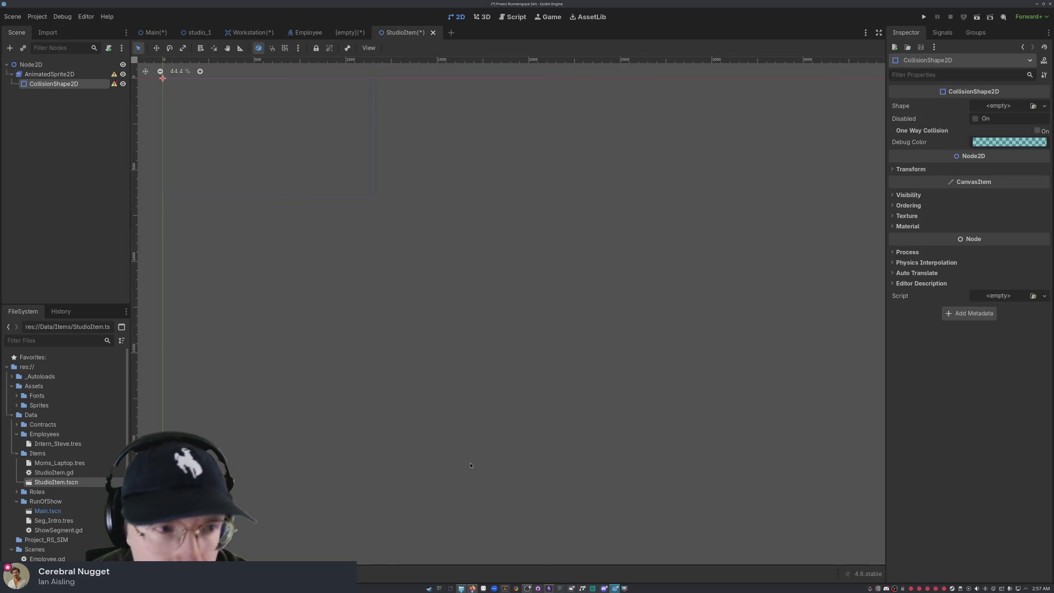
Step: Move CollisionShape2D directly under the Node2D root and dismiss its configuration warning
mouse_move(114, 85)
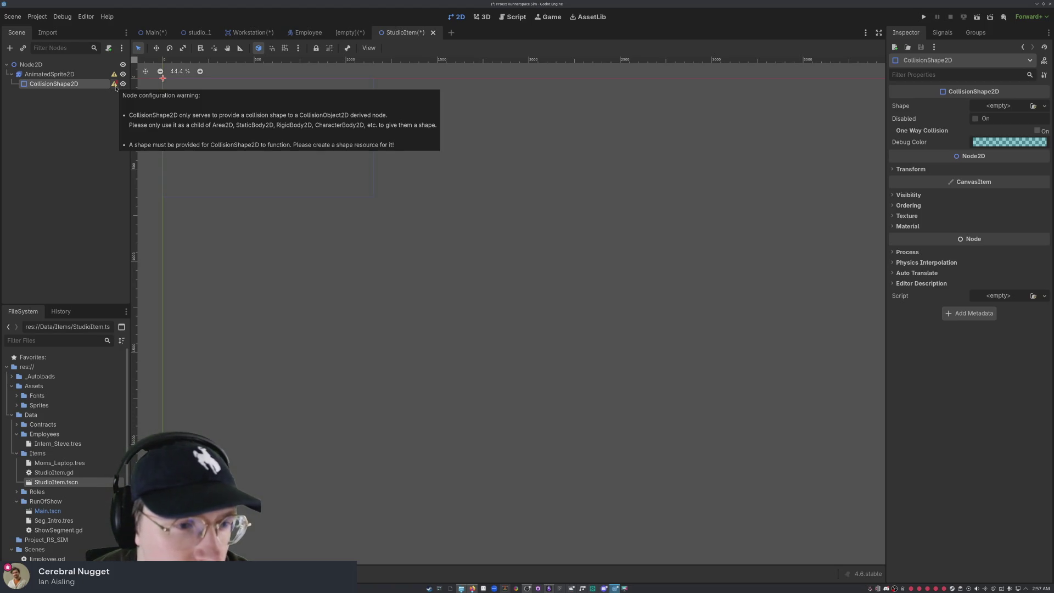
click(55, 74)
click(70, 84)
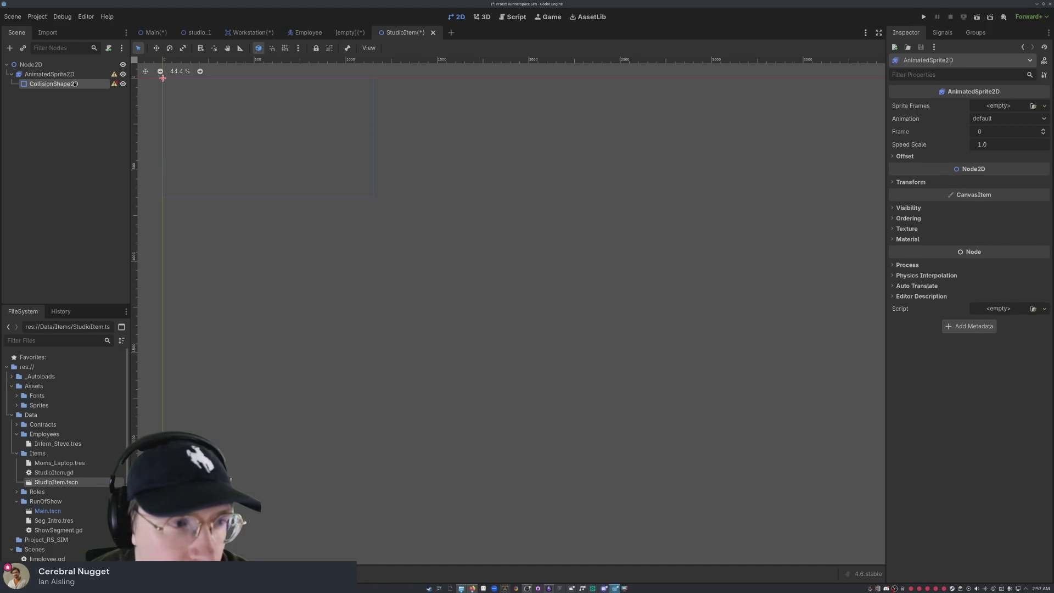
drag(70, 84, 33, 65)
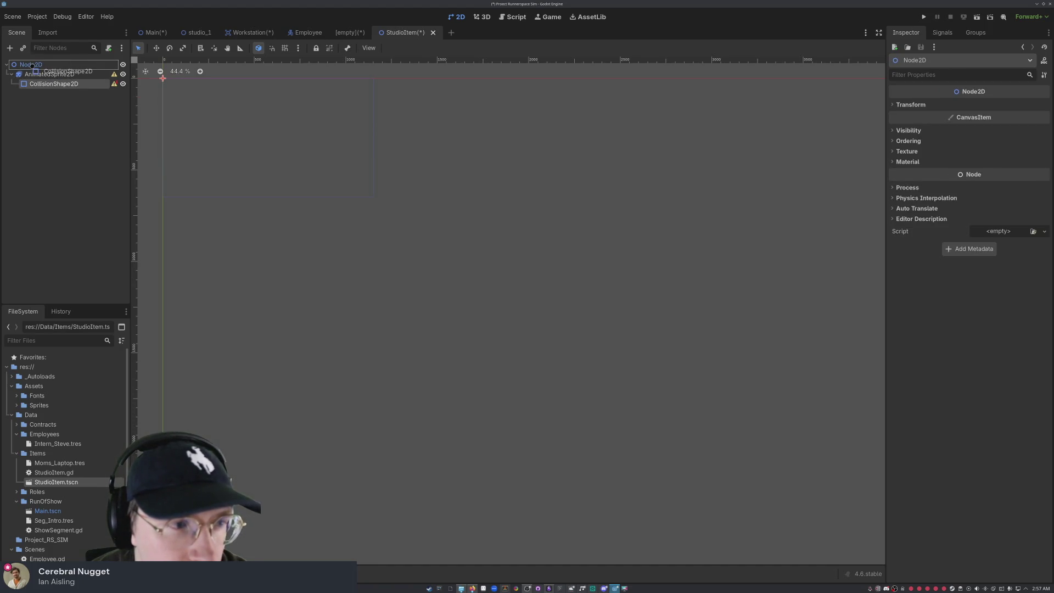
click(68, 119)
click(114, 83)
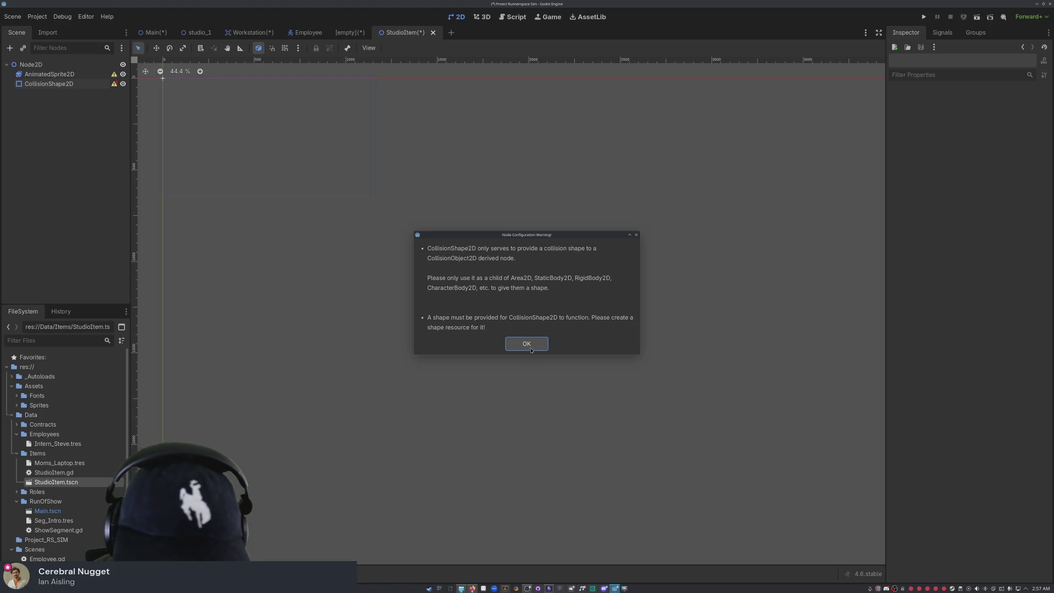
click(530, 348)
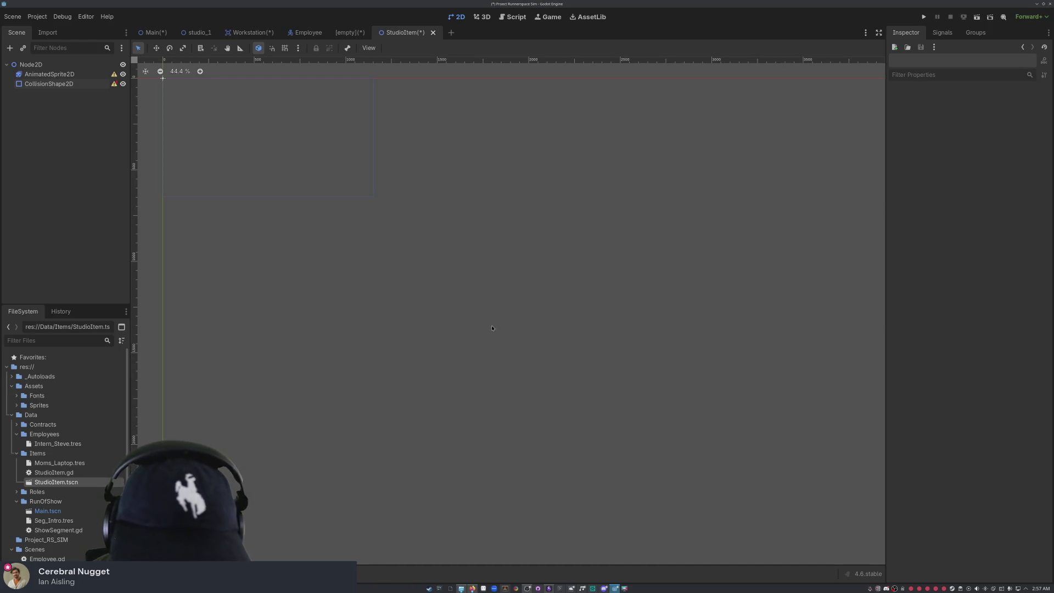
Step: Delete CollisionShape2D, AnimatedSprite2D and the Node2D root one after another
click(49, 83)
key(Delete)
click(49, 74)
key(Delete)
click(31, 65)
key(Delete)
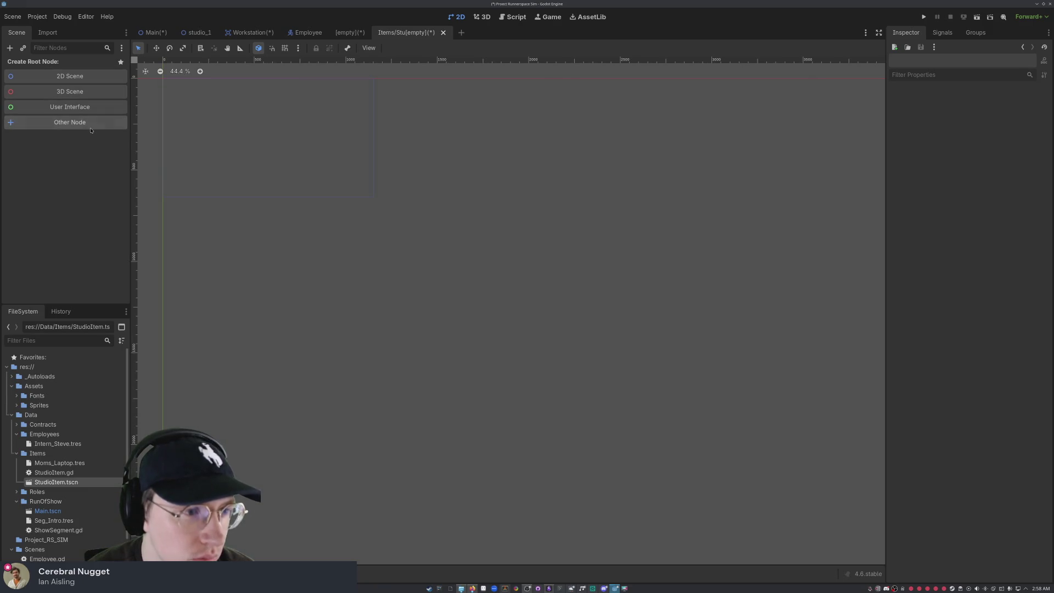
Step: In the Create New Node dialog, pick Node2D as the scene's root type
click(70, 122)
text(Are)
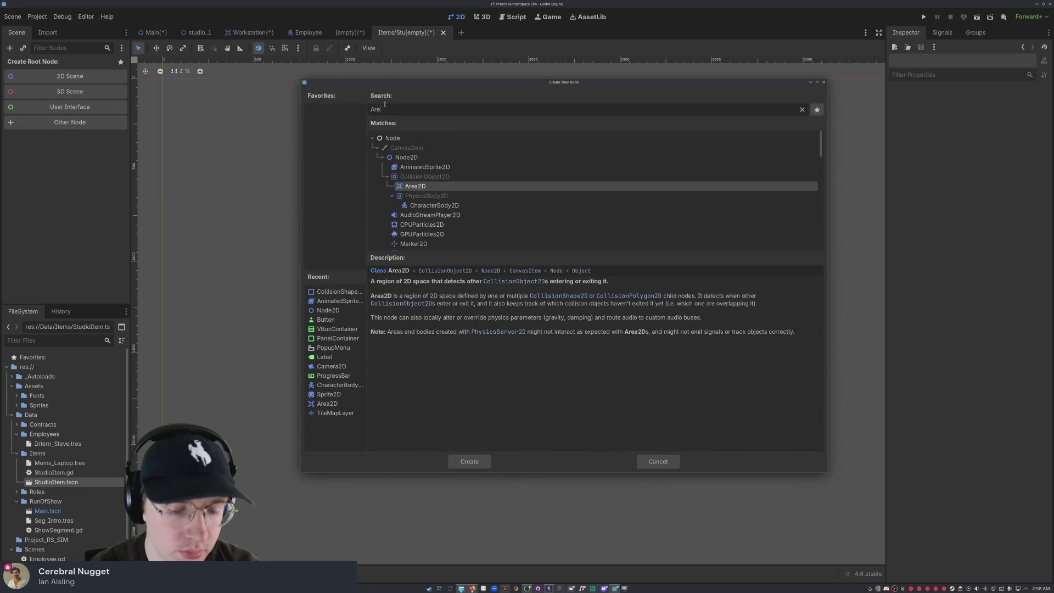
text(a2d)
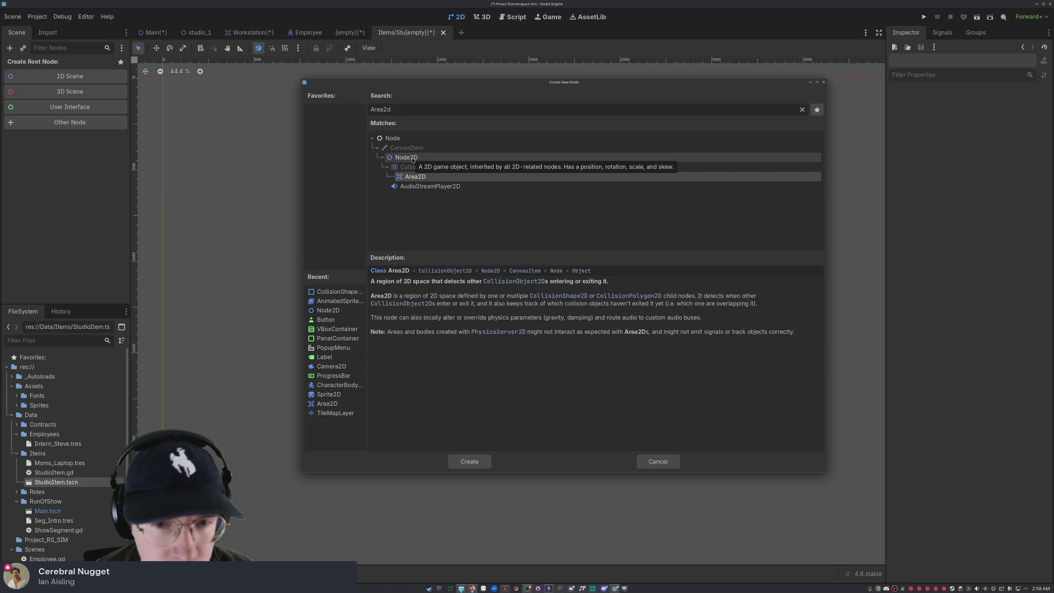
click(413, 159)
double_click(413, 158)
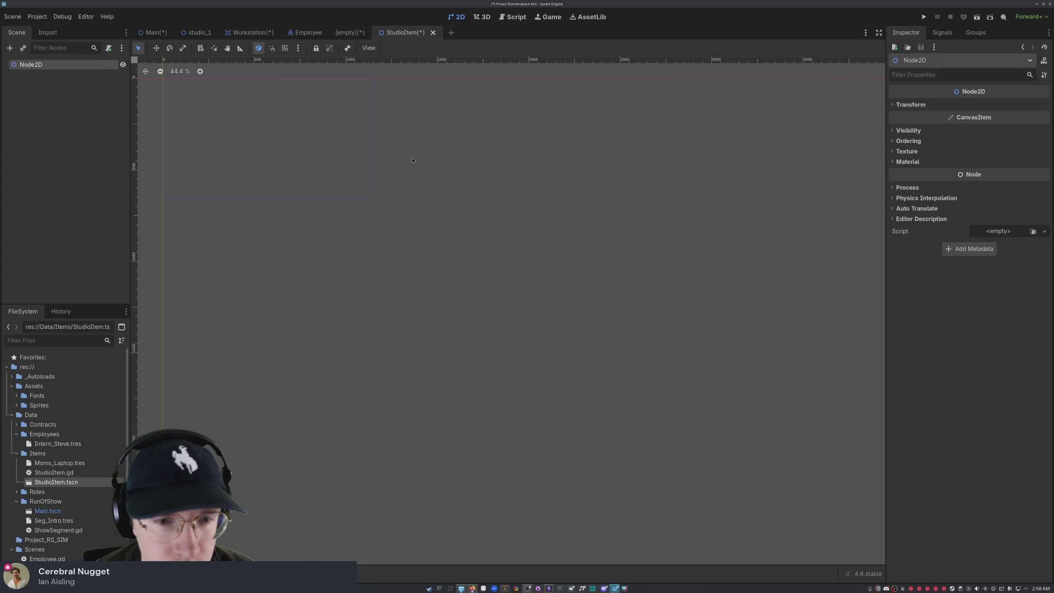
Step: Open Add Child Node on the root and close it without adding anything
click(94, 125)
click(33, 65)
right_click(58, 64)
click(77, 68)
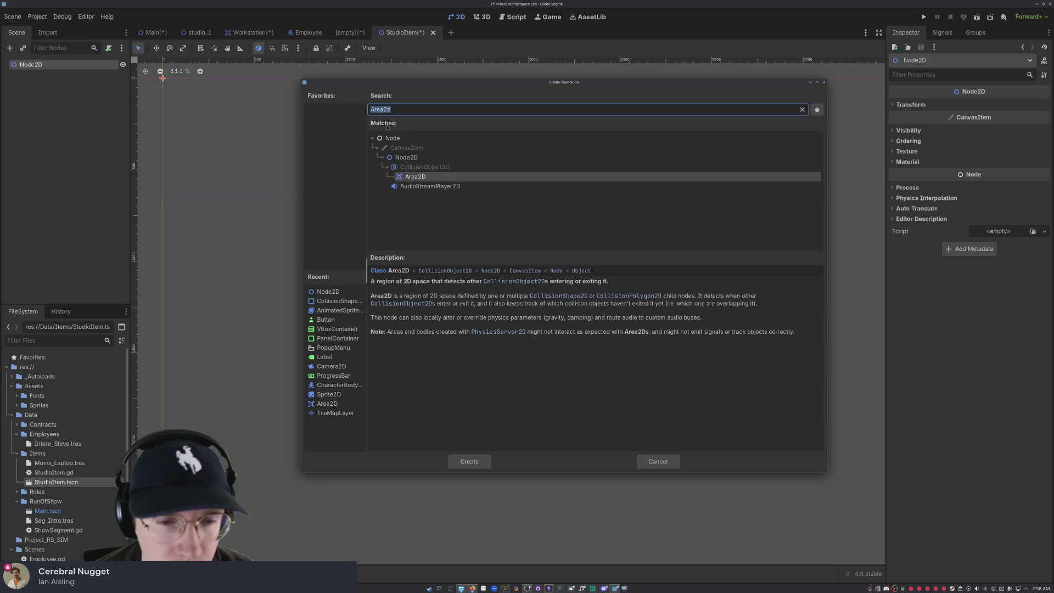
click(824, 81)
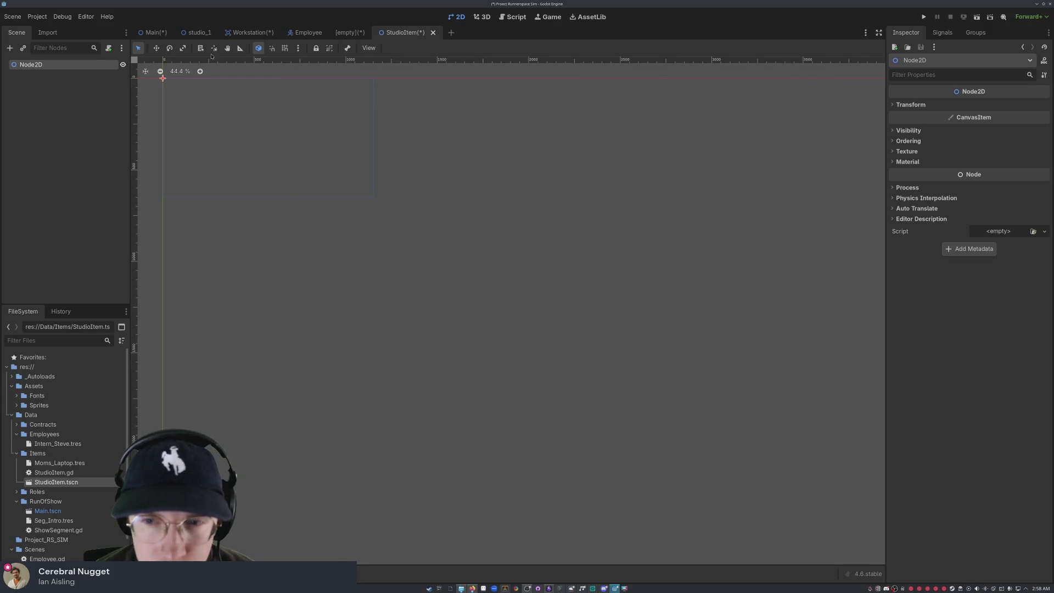
double_click(39, 65)
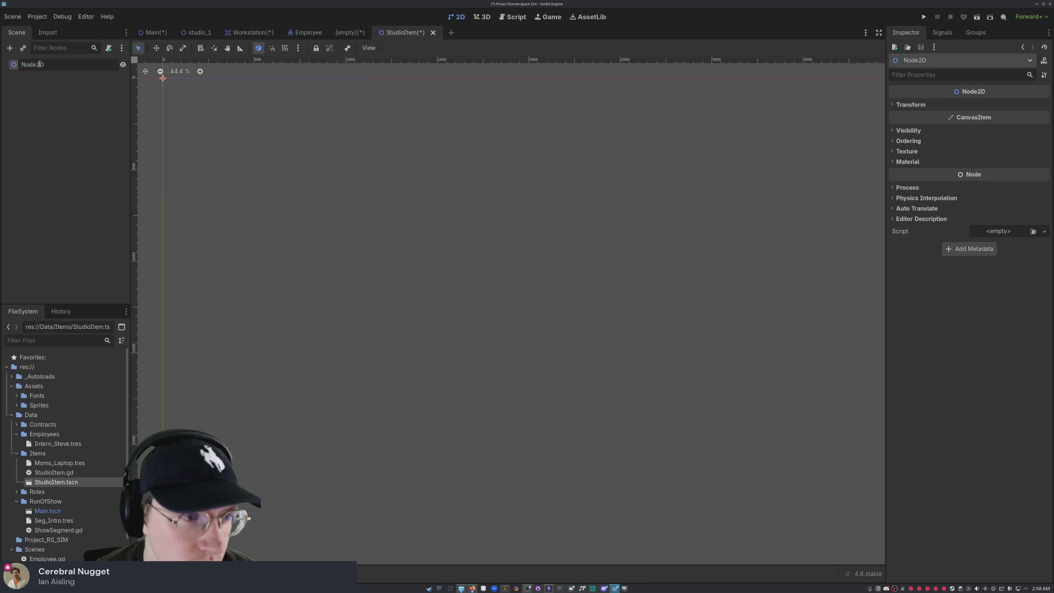
Step: Rename the Node2D root node to 'Laptop' and select it
key(BackSpace)
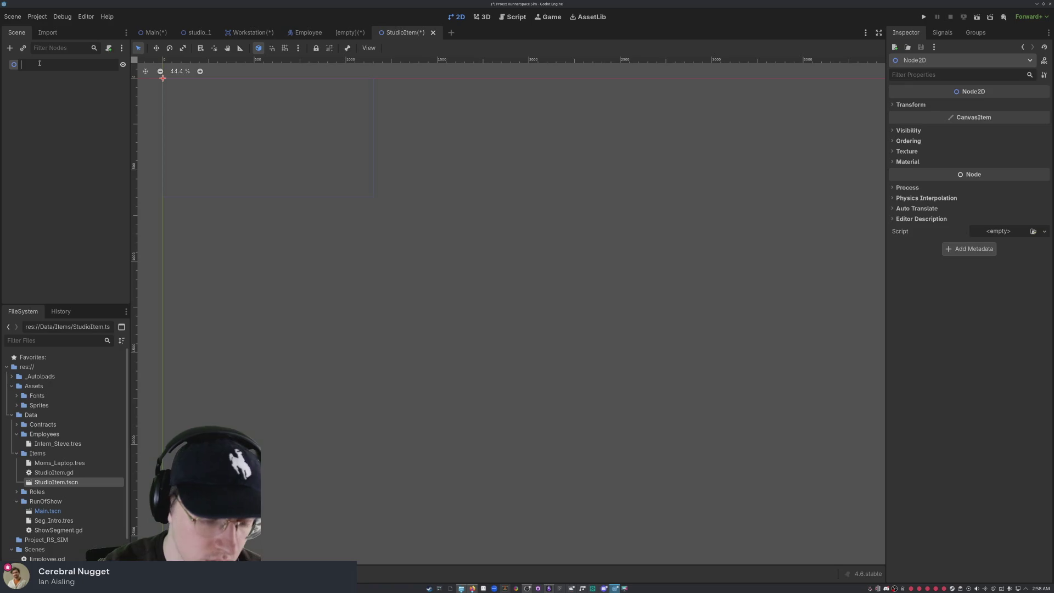
text(Computer)
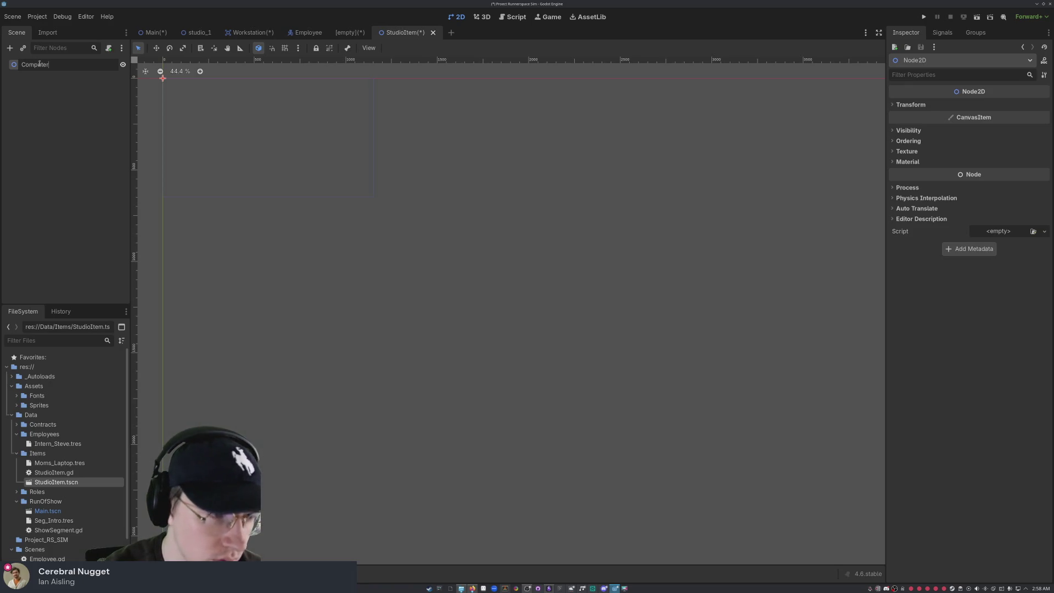
key(BackSpace)
key(BackSpace)
key(BackSpace)
key(BackSpace)
text(Mom)
key(BackSpace)
key(BackSpace)
key(BackSpace)
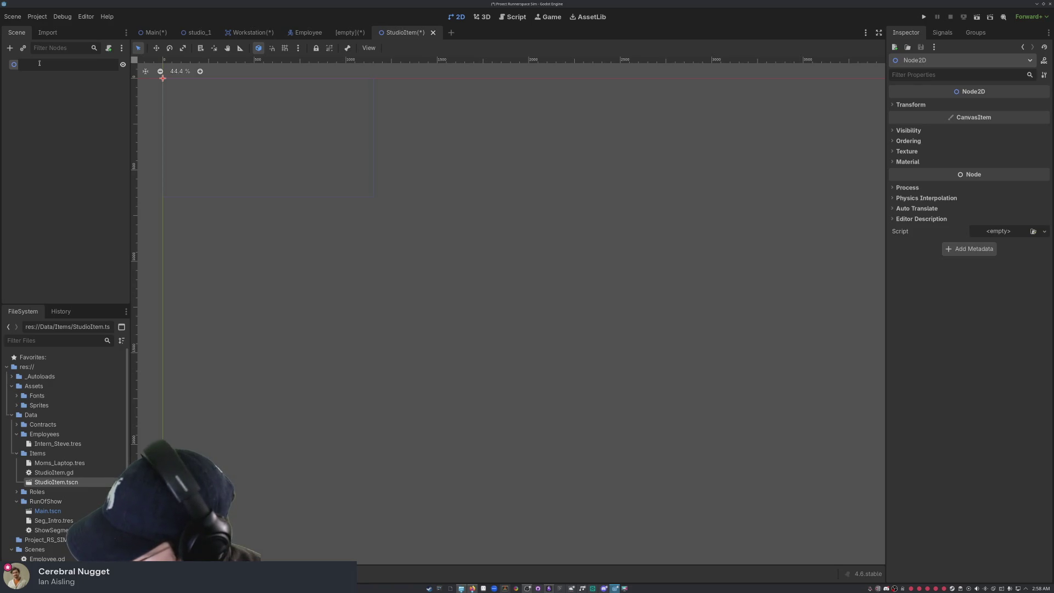
text(Laptop)
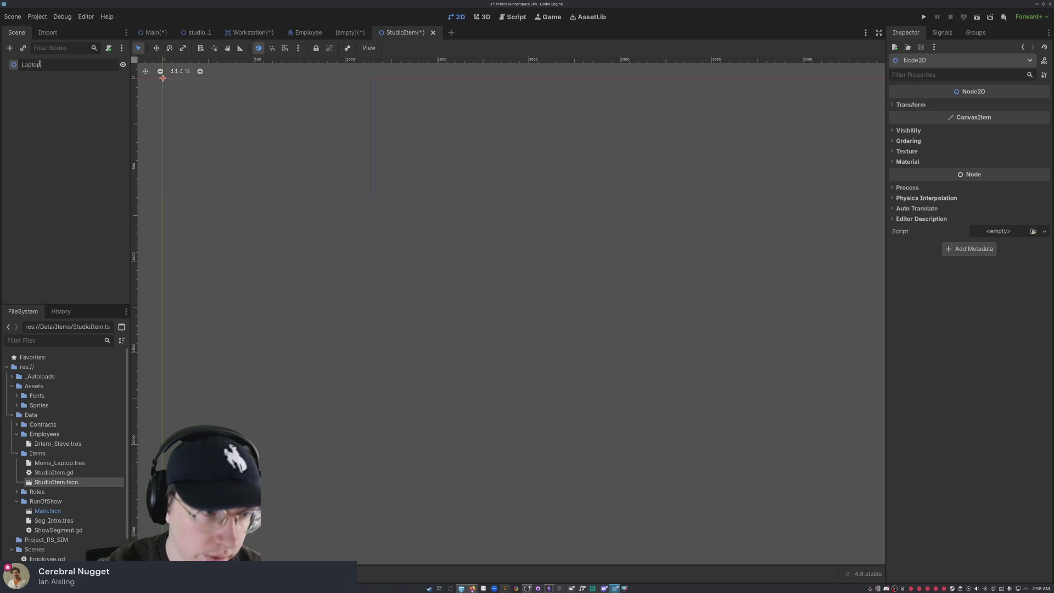
key(Return)
click(34, 95)
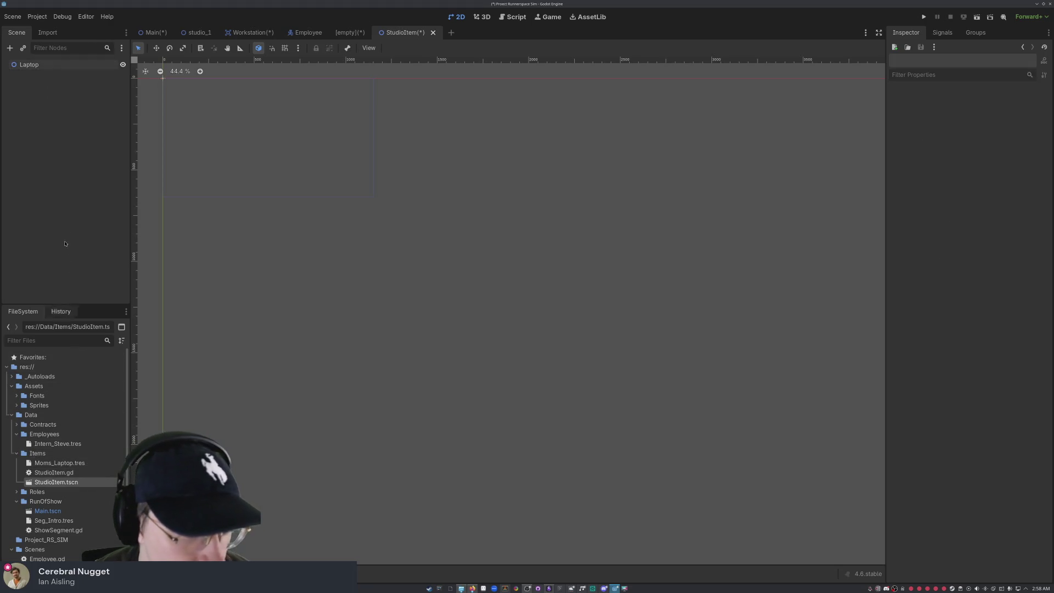
click(47, 67)
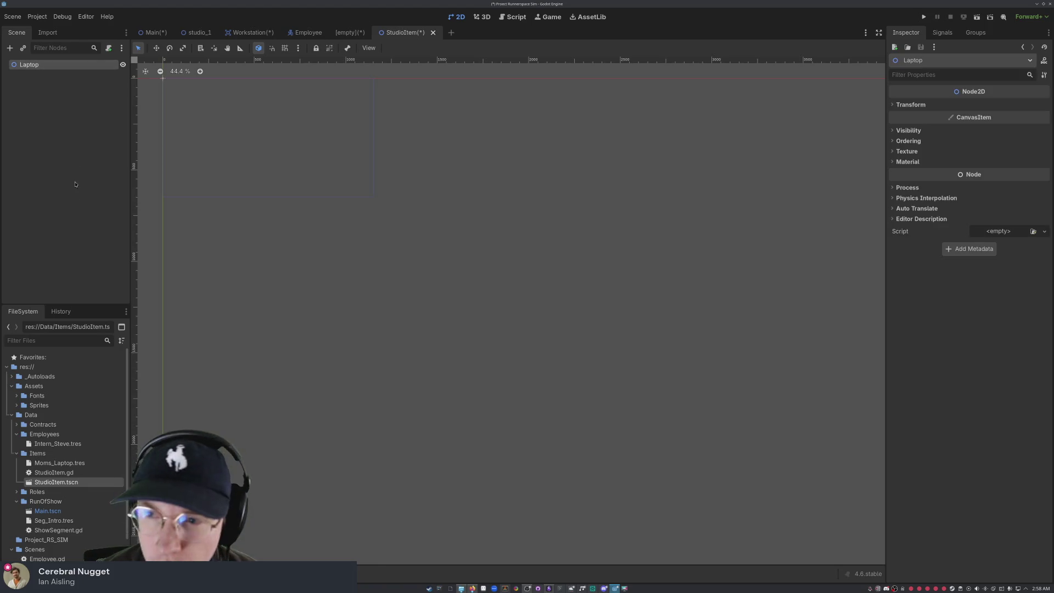
Step: Inspect Moms_Laptop.tres, then browse StudioItem.gd and StudioItem.tscn in the FileSystem dock
click(69, 464)
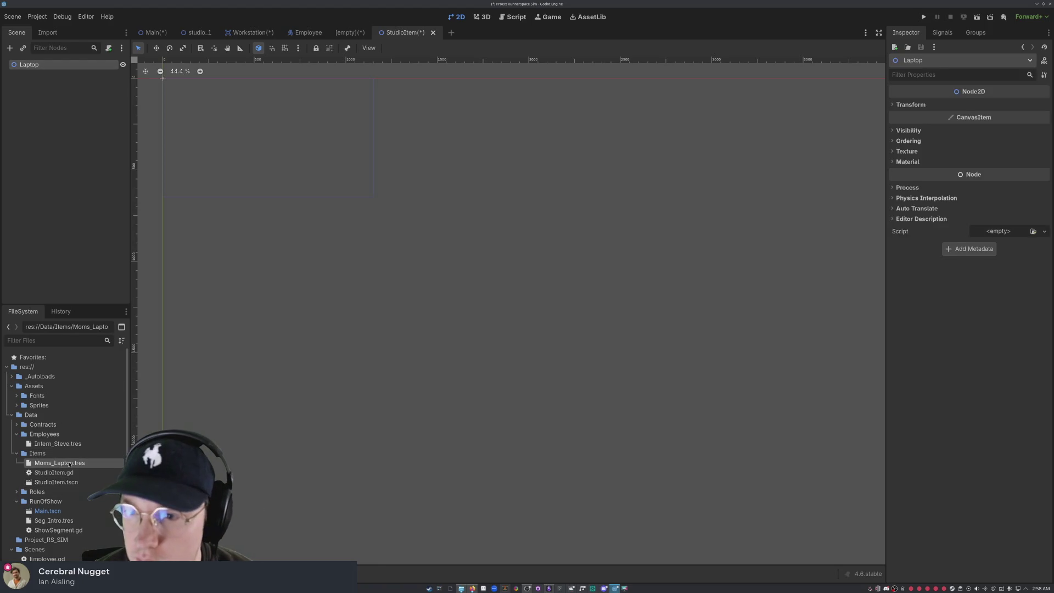
double_click(69, 464)
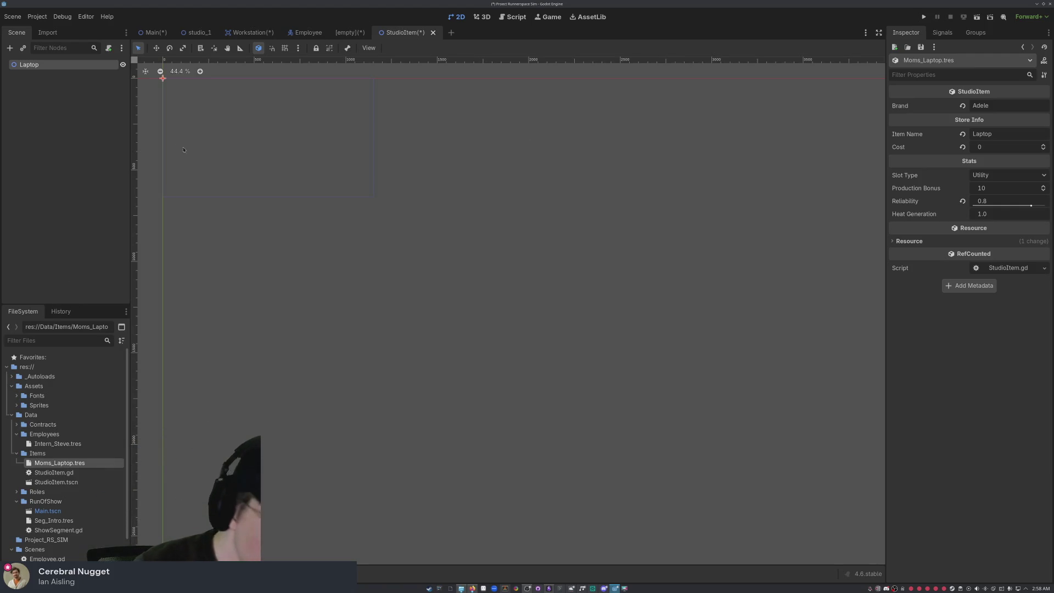
click(55, 109)
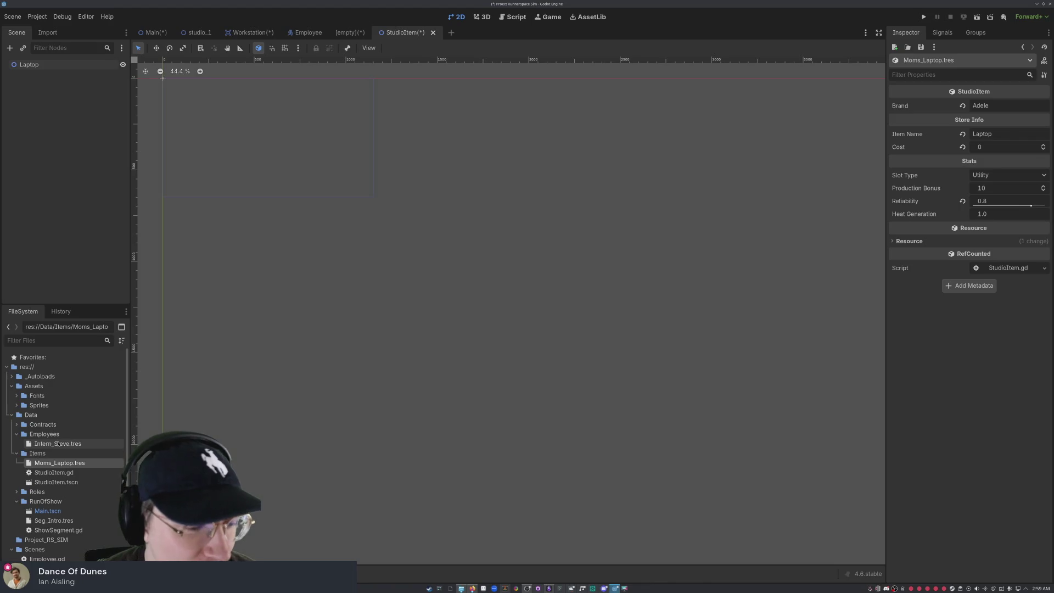
click(64, 474)
click(62, 482)
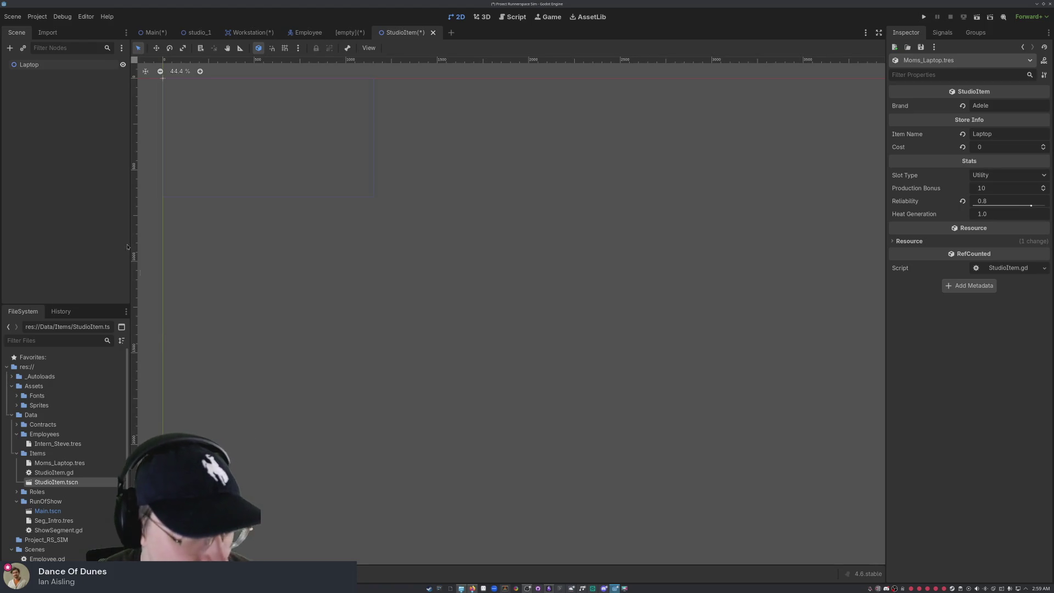
click(75, 474)
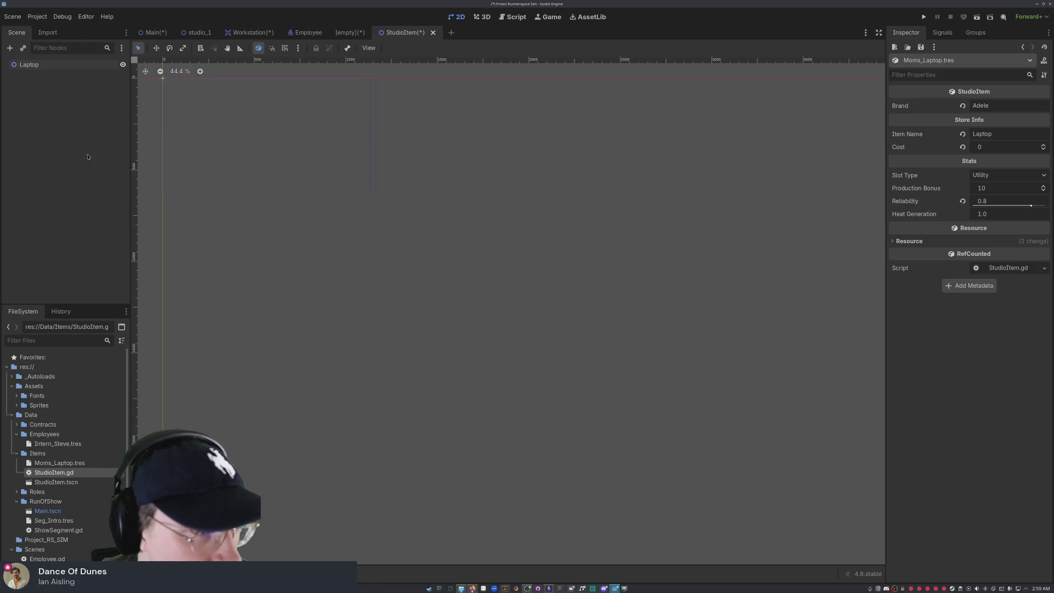
right_click(61, 205)
Step: Cancel node creation and browse the Sprites folder images, including Test Assets.png
click(83, 208)
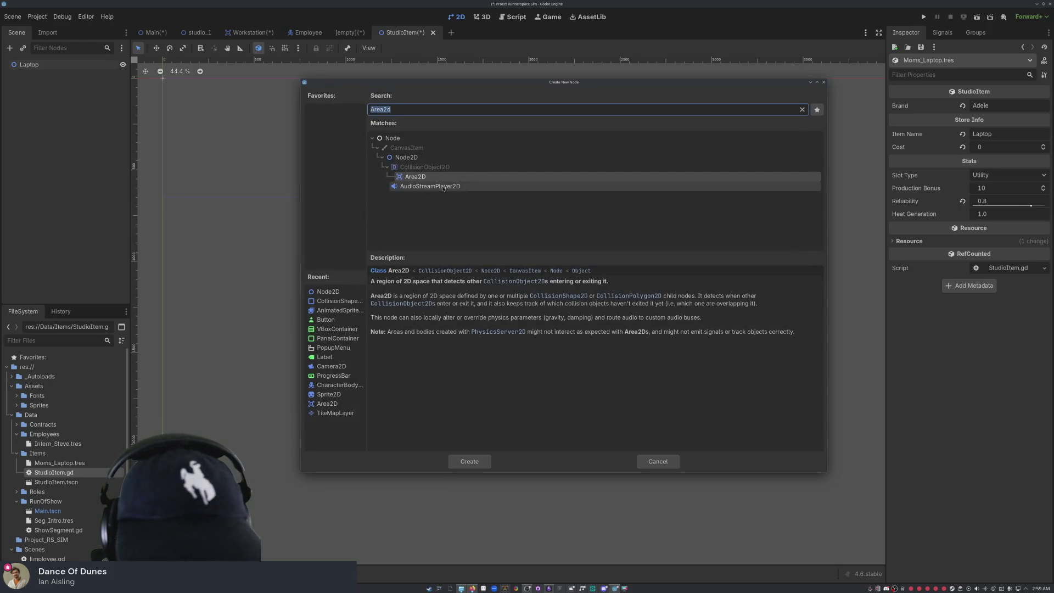
click(824, 81)
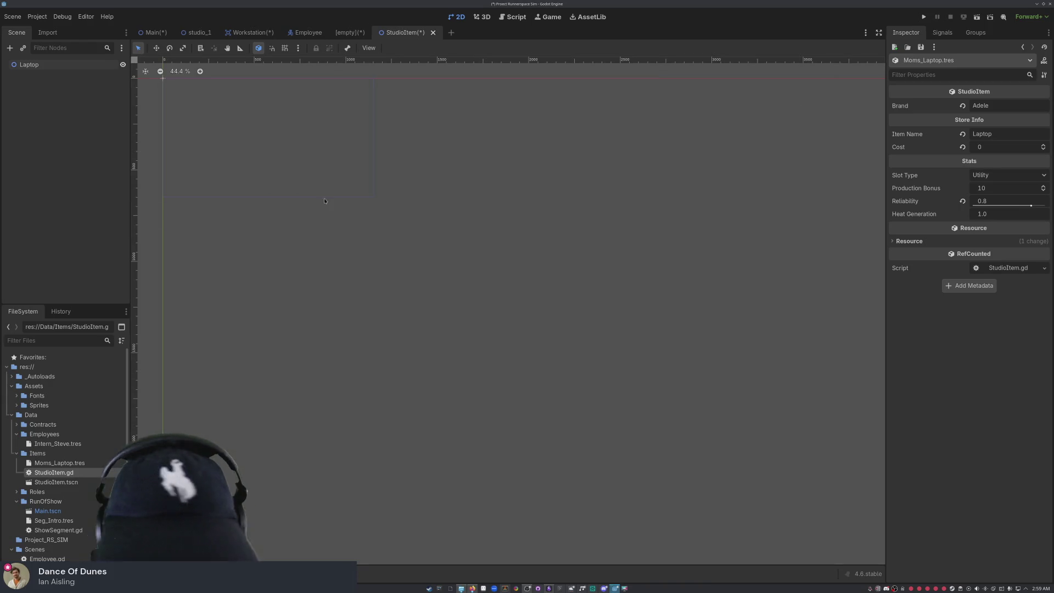
double_click(40, 407)
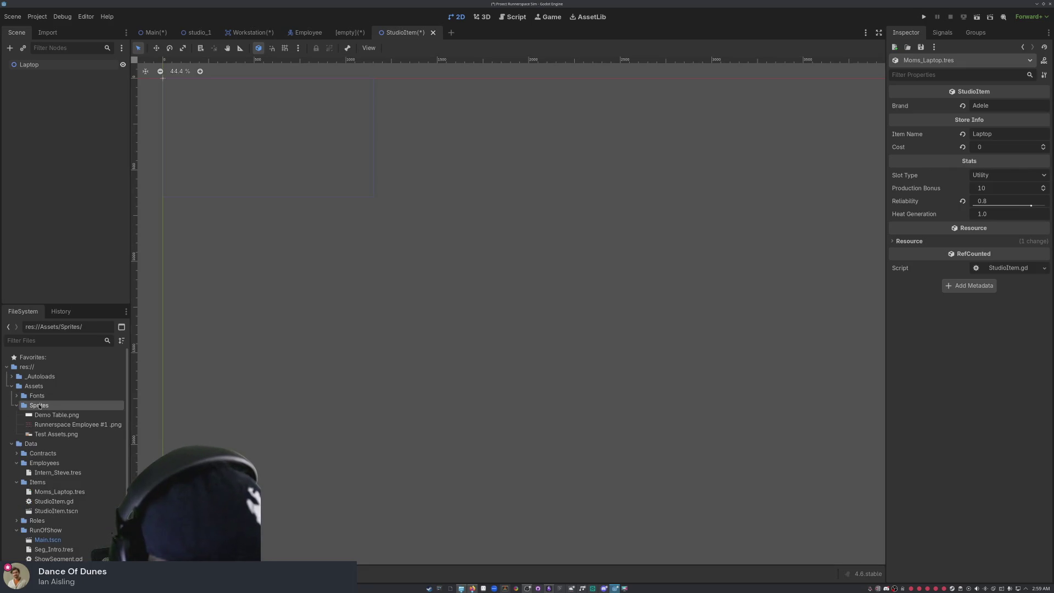
click(54, 425)
click(57, 435)
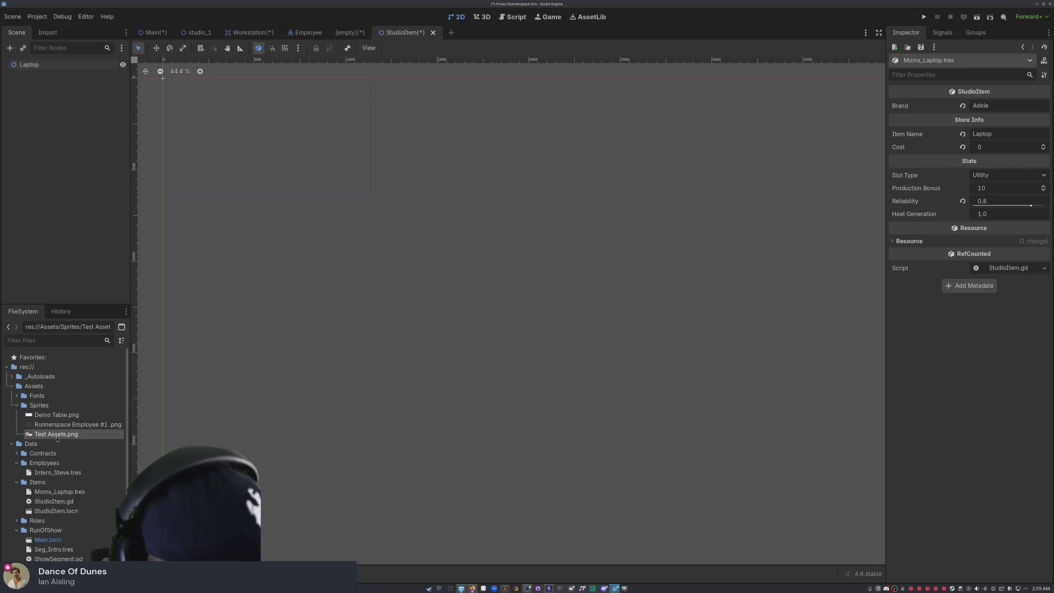
mouse_move(64, 438)
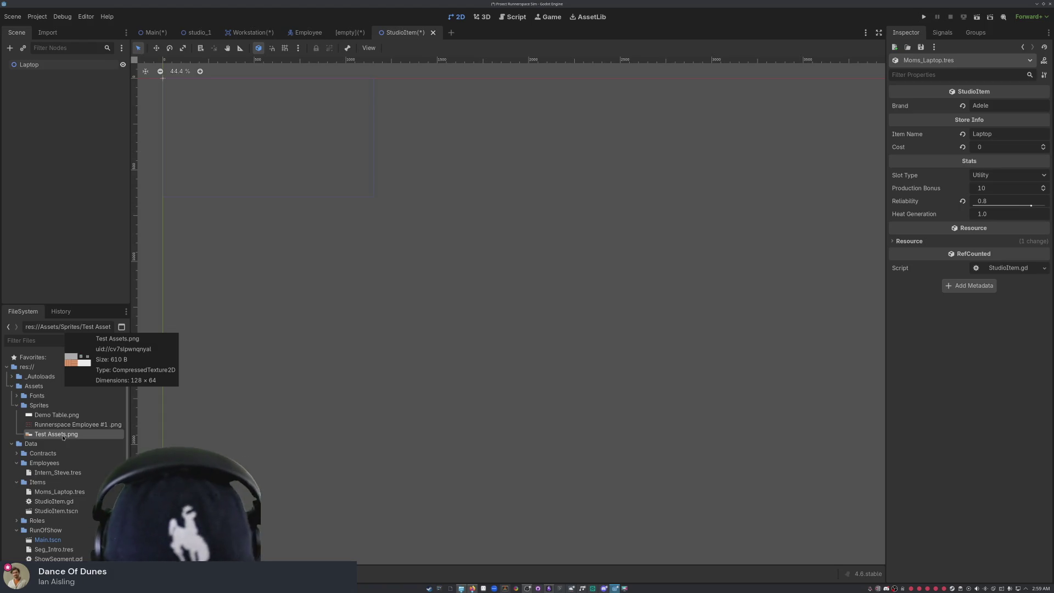
Step: Add a Sprite2D child under Laptop by searching 'sprit'
right_click(70, 159)
click(89, 164)
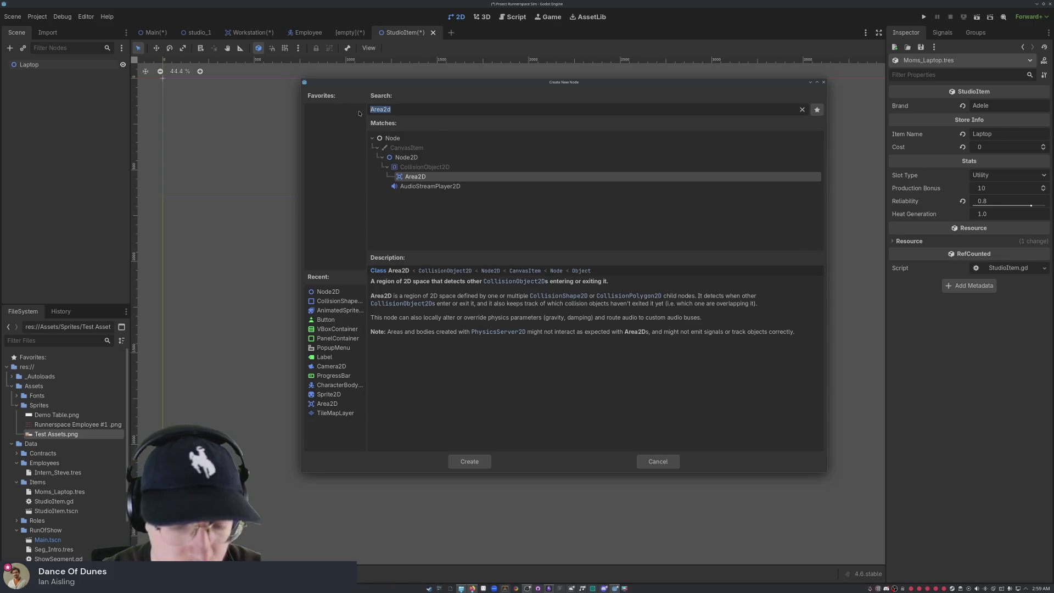
text(tile)
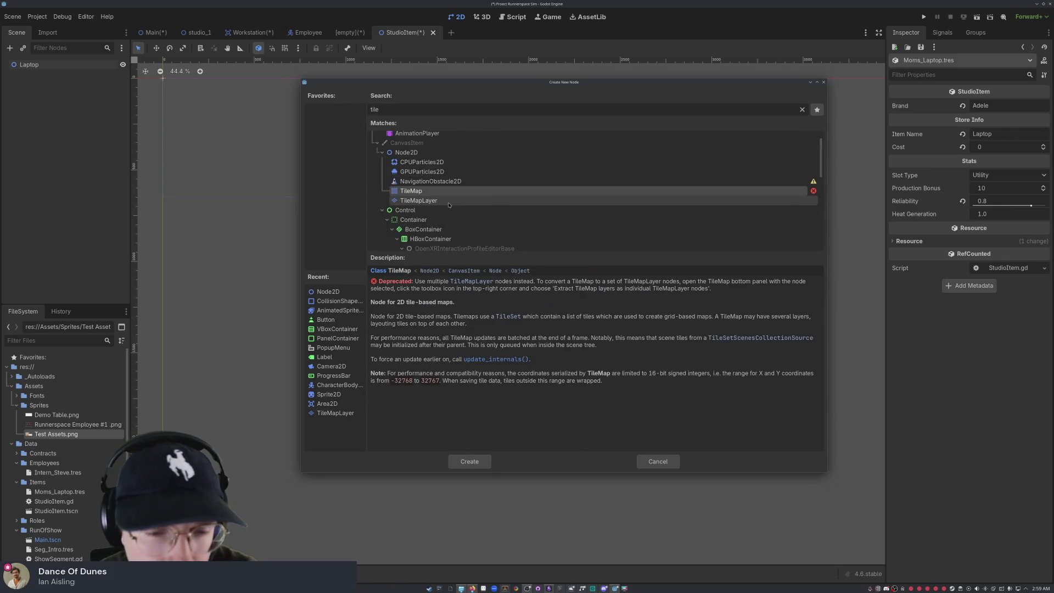
scroll(433, 192, down, 3)
scroll(434, 195, up, 4)
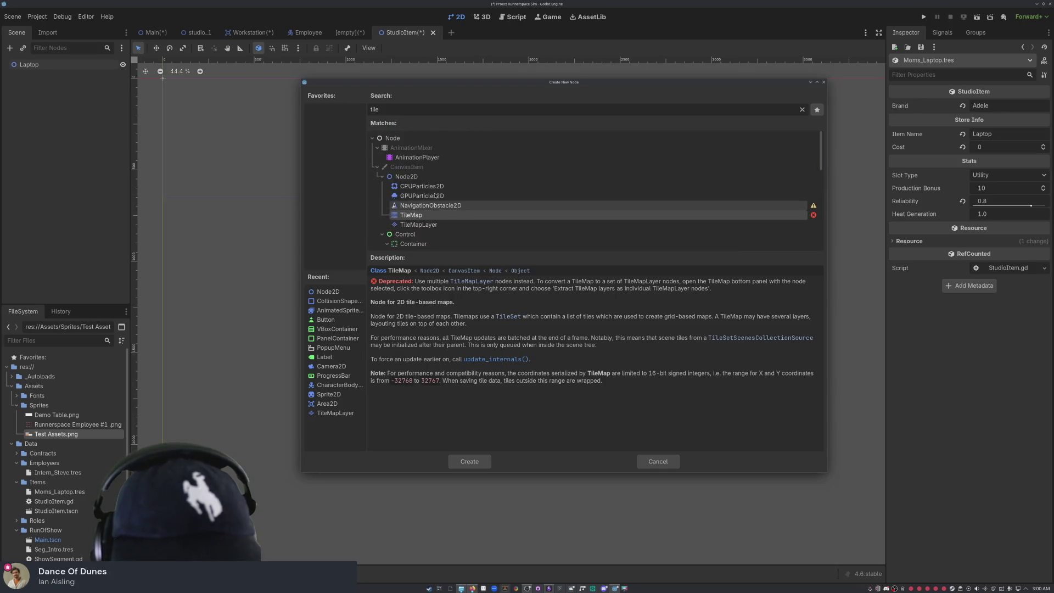
text(sprit)
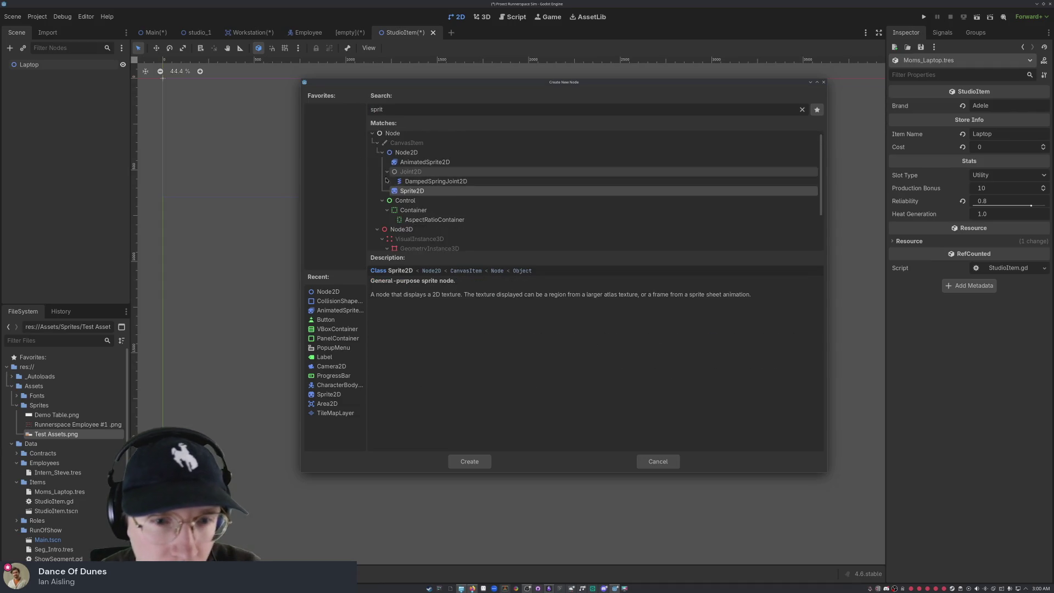
key(Return)
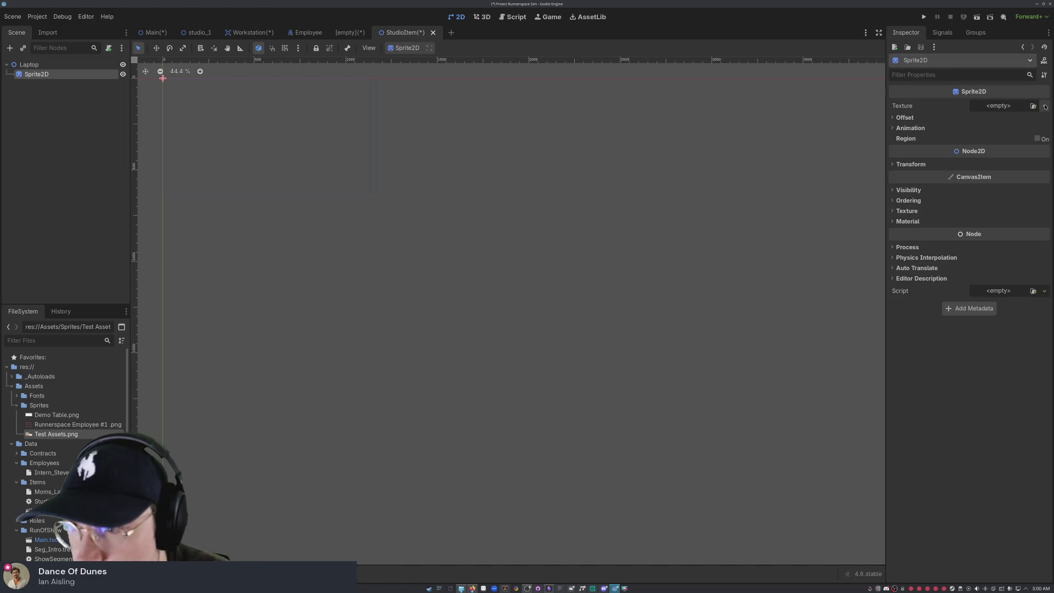
Step: Give the Sprite2D's Texture a new AnimatedTexture and expand its settings
click(993, 106)
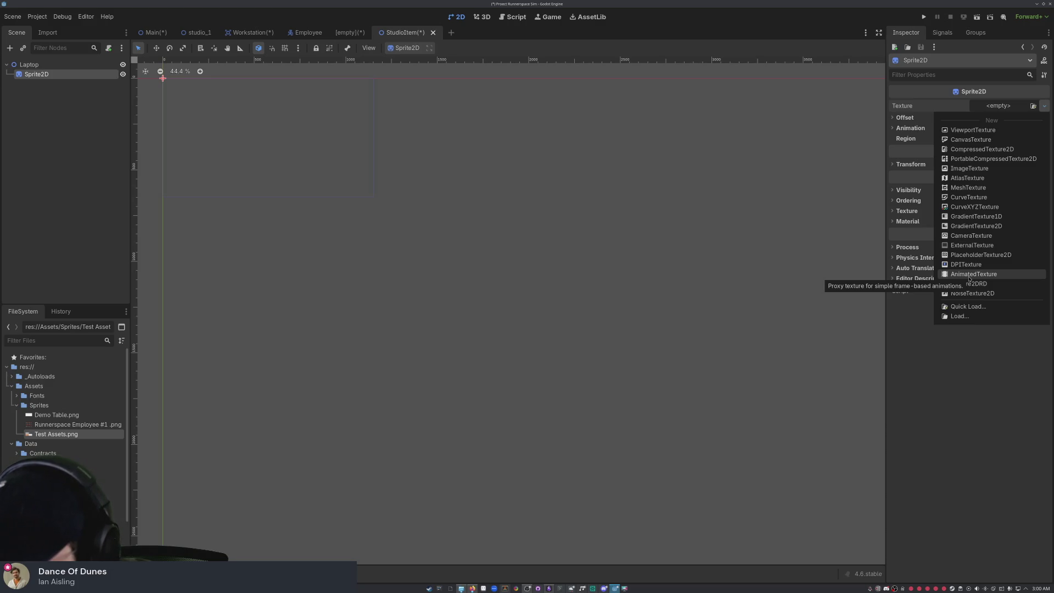
click(970, 274)
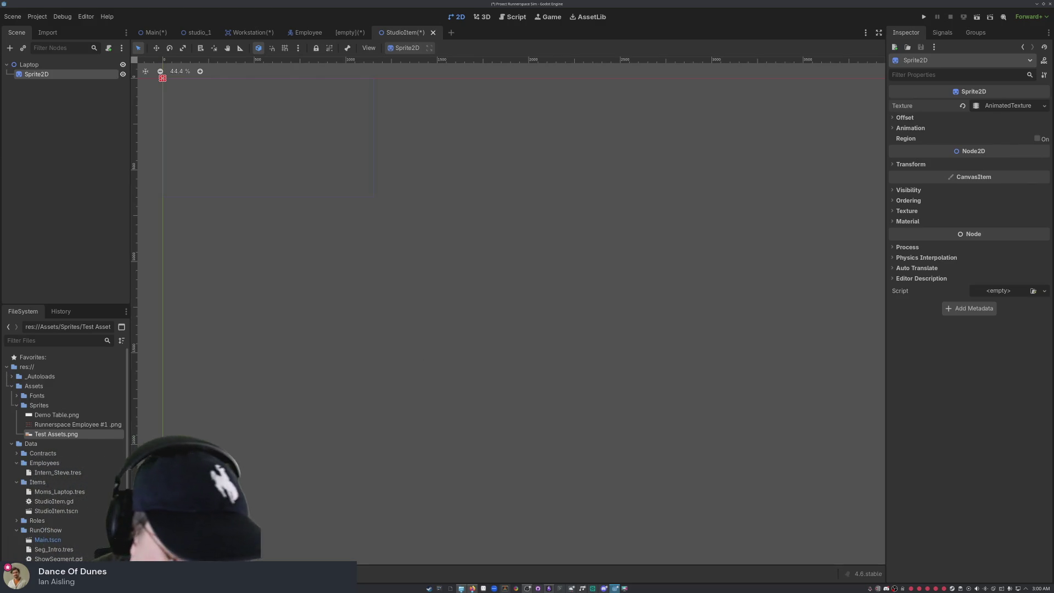
click(244, 573)
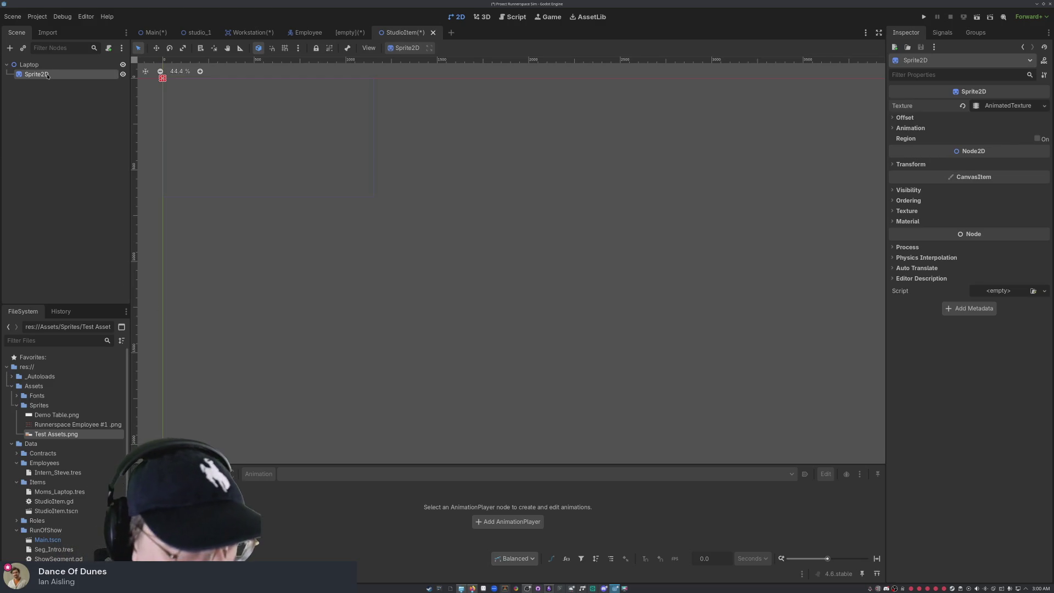
click(1001, 106)
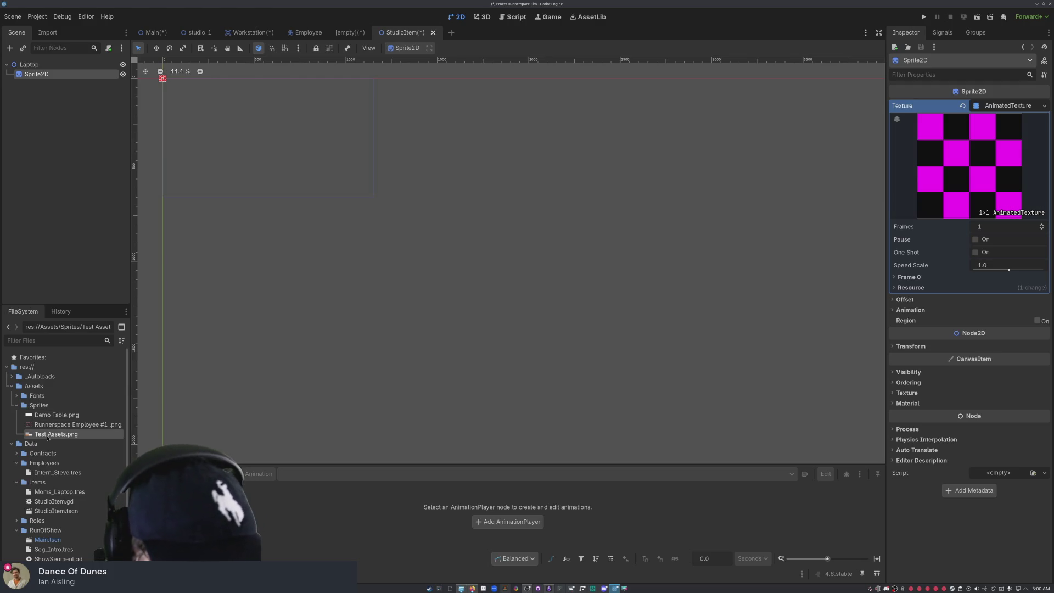
Step: Assign Test Assets.png as the AnimatedTexture's Frame 0 texture
mouse_move(55, 434)
mouse_down()
mouse_move(147, 420)
mouse_move(1027, 171)
mouse_move(964, 173)
mouse_move(785, 216)
mouse_up()
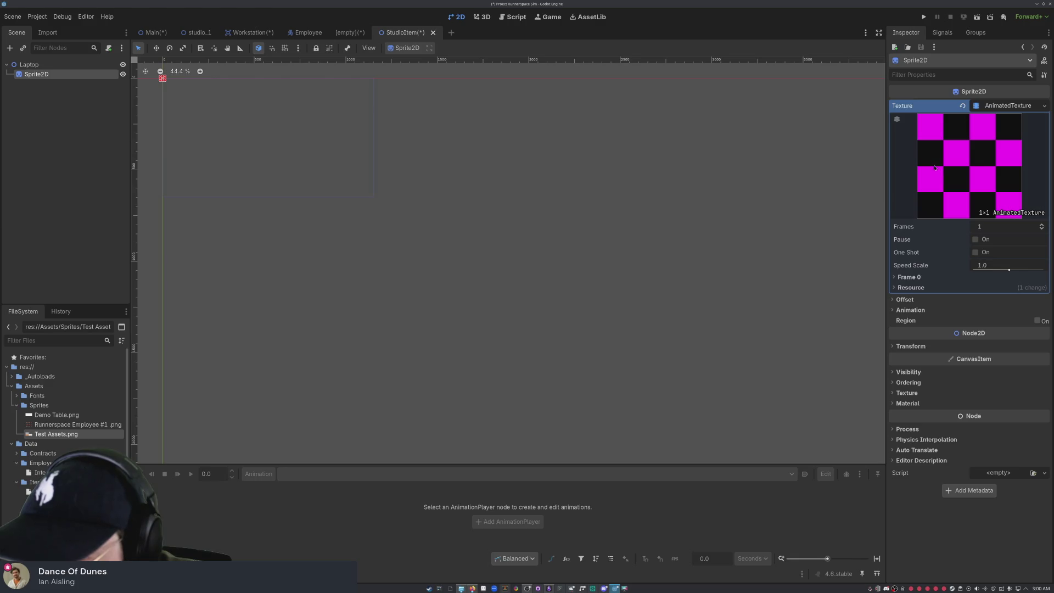
click(894, 278)
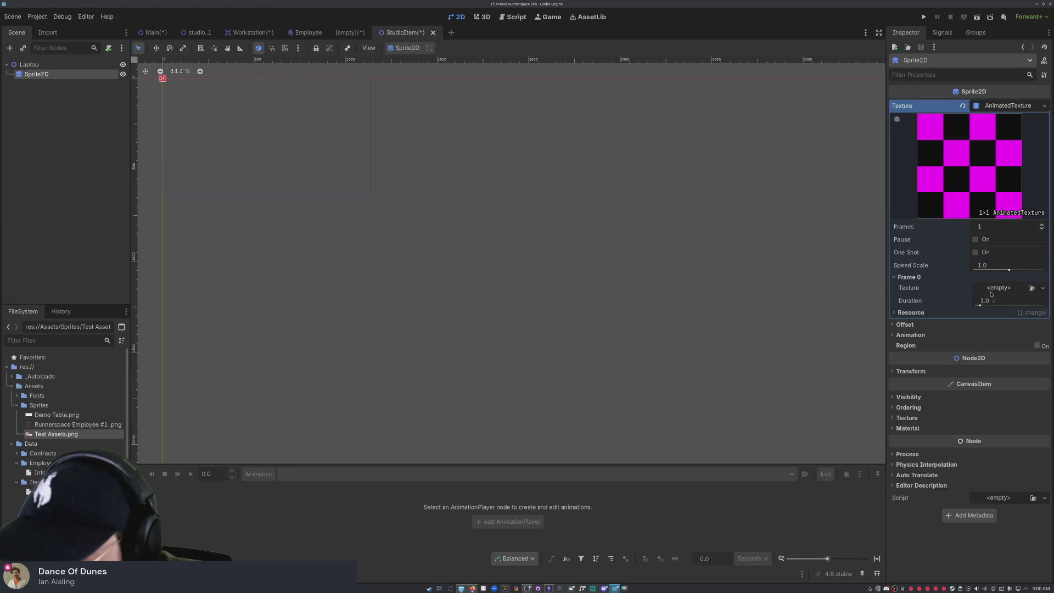
mouse_move(101, 437)
mouse_down()
mouse_move(720, 363)
mouse_move(1001, 287)
mouse_up()
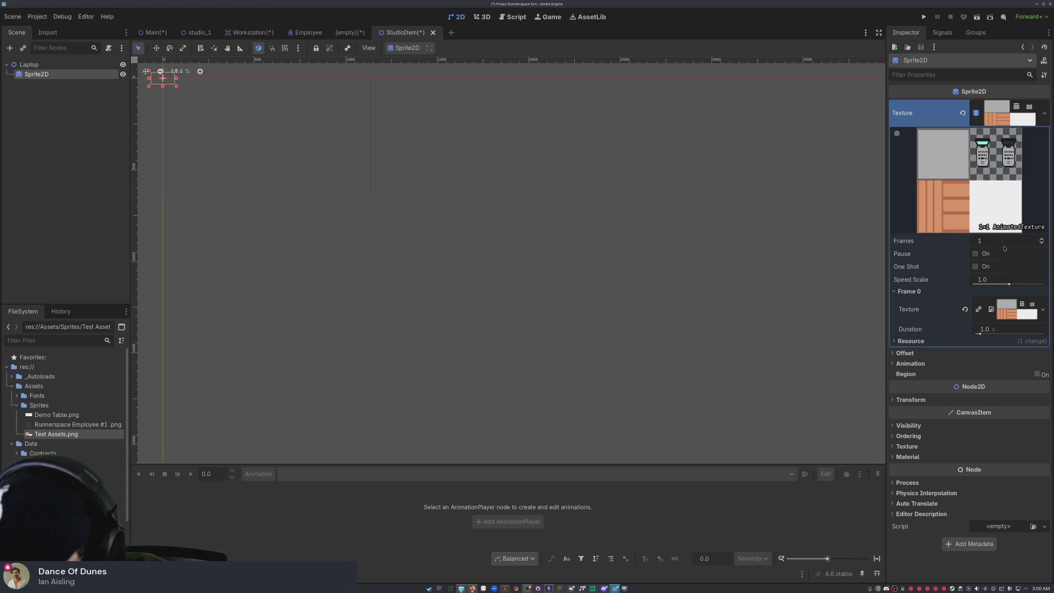
click(986, 340)
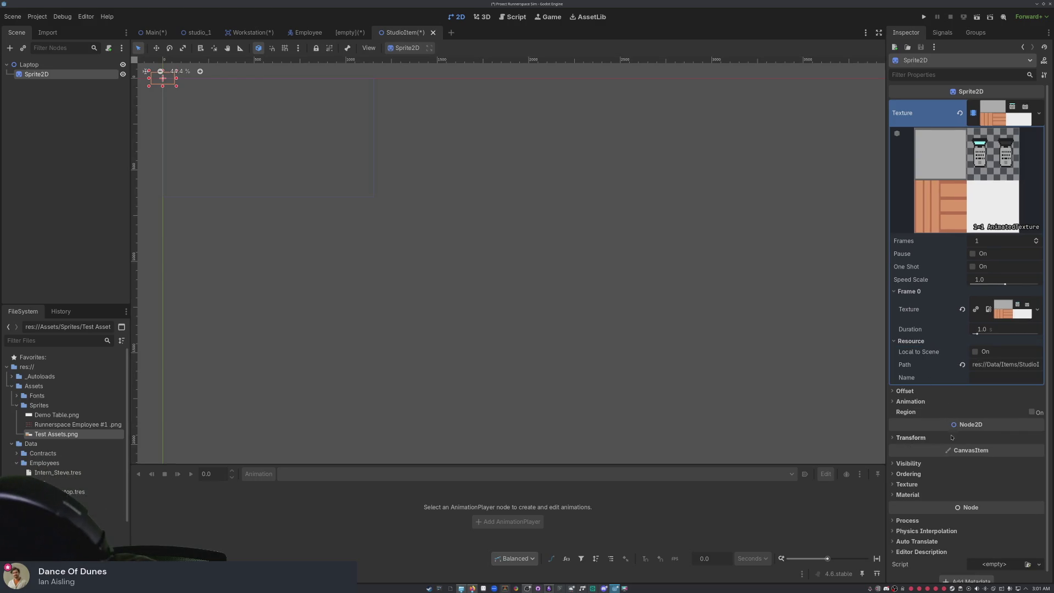
Step: Increase the sprite's Scale to 1.45 and deselect it
click(898, 437)
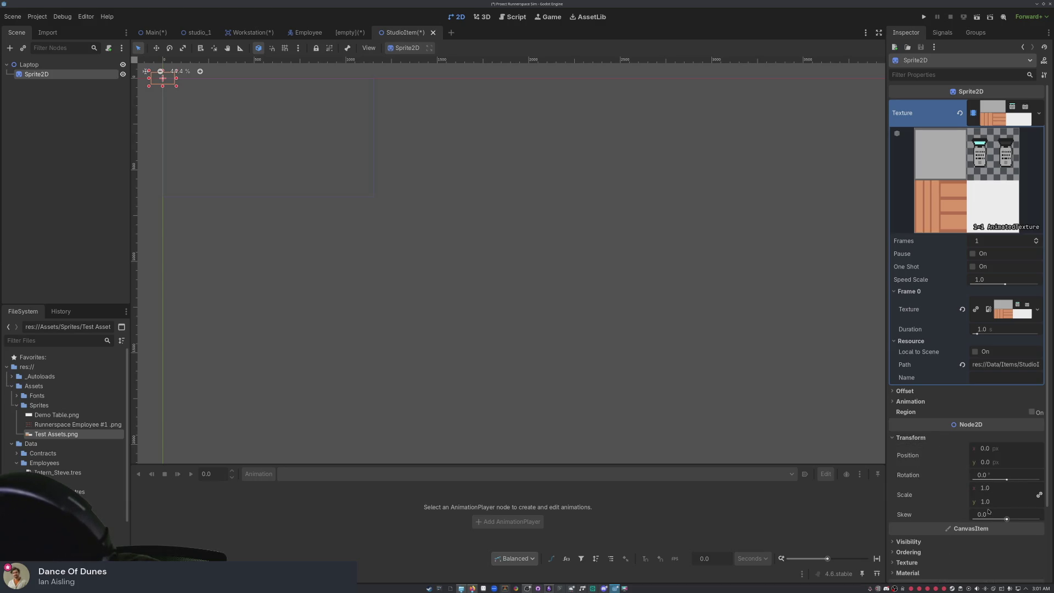
drag(987, 507, 1013, 508)
click(485, 402)
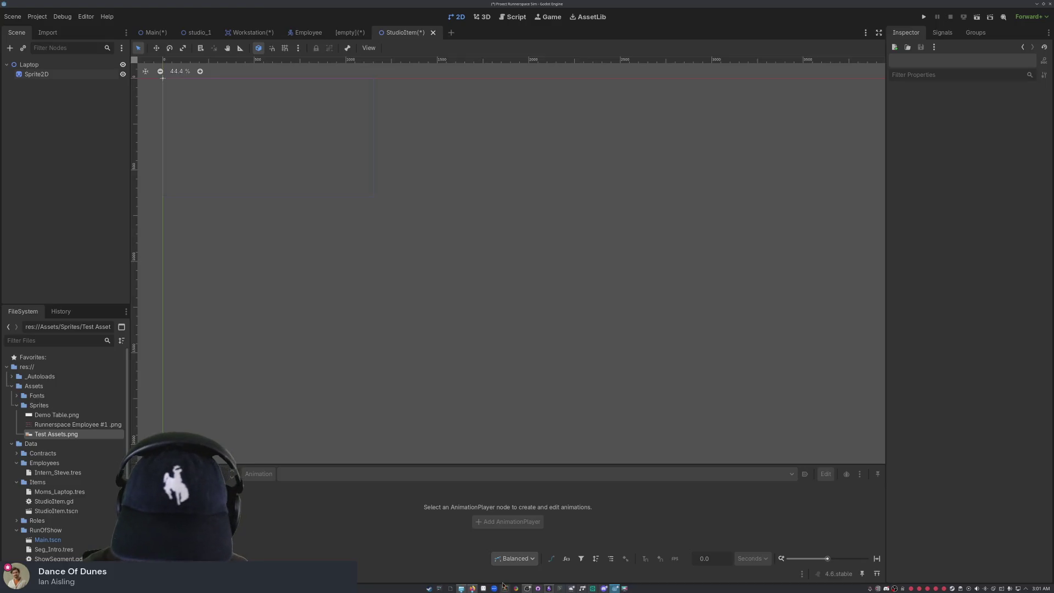
key(super)
Step: Launch Aseprite and create a new blank 32x32 sprite
text(ase)
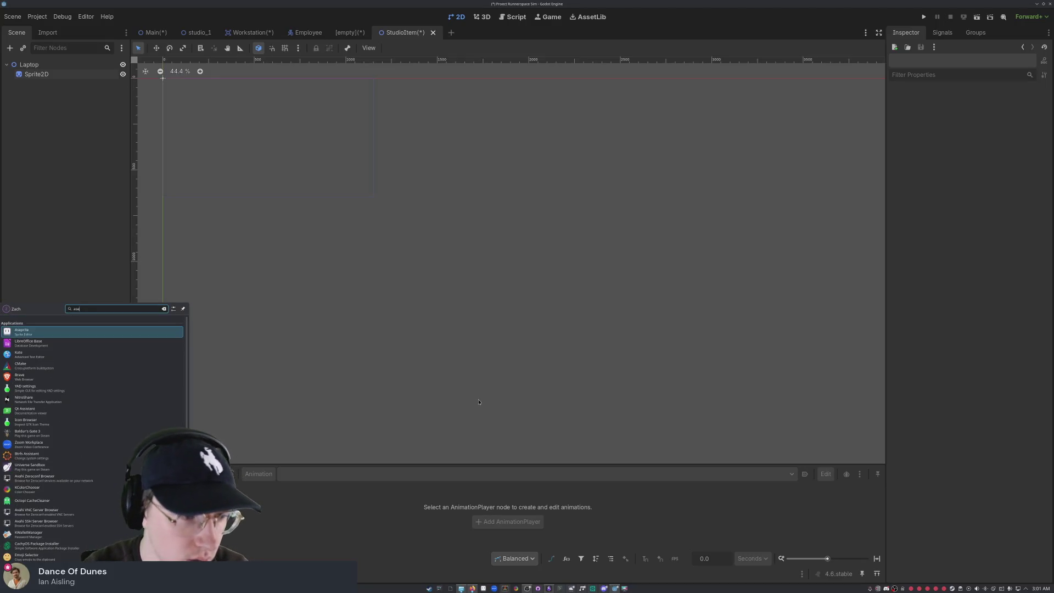
key(Return)
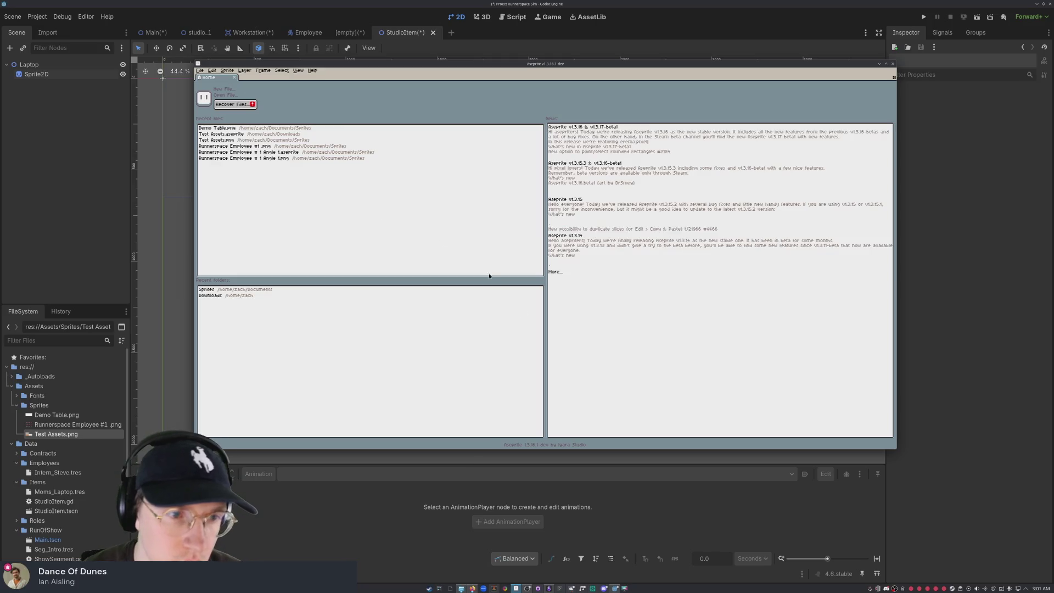
click(200, 71)
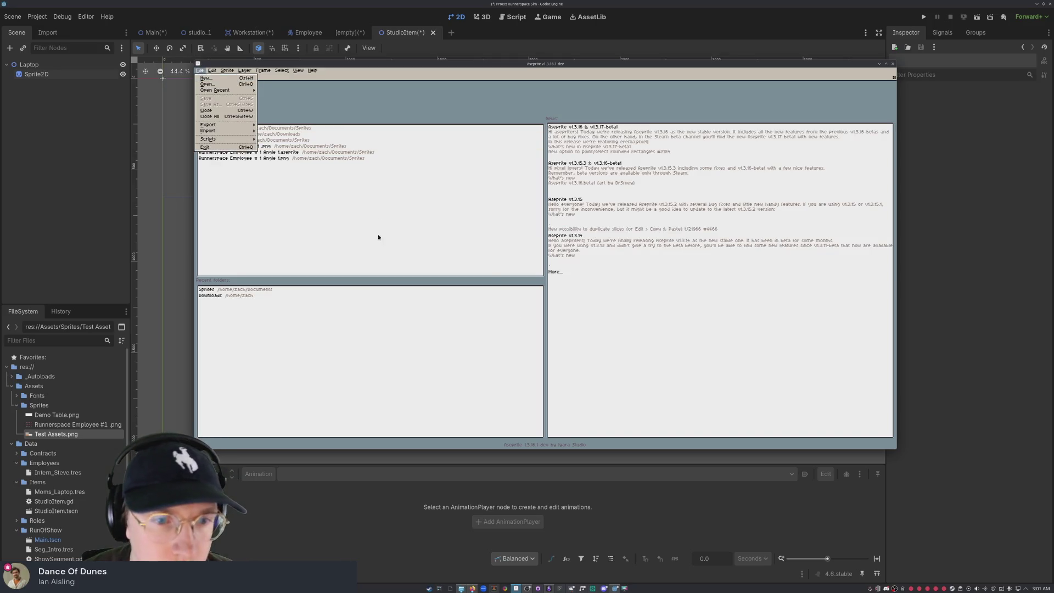
click(233, 80)
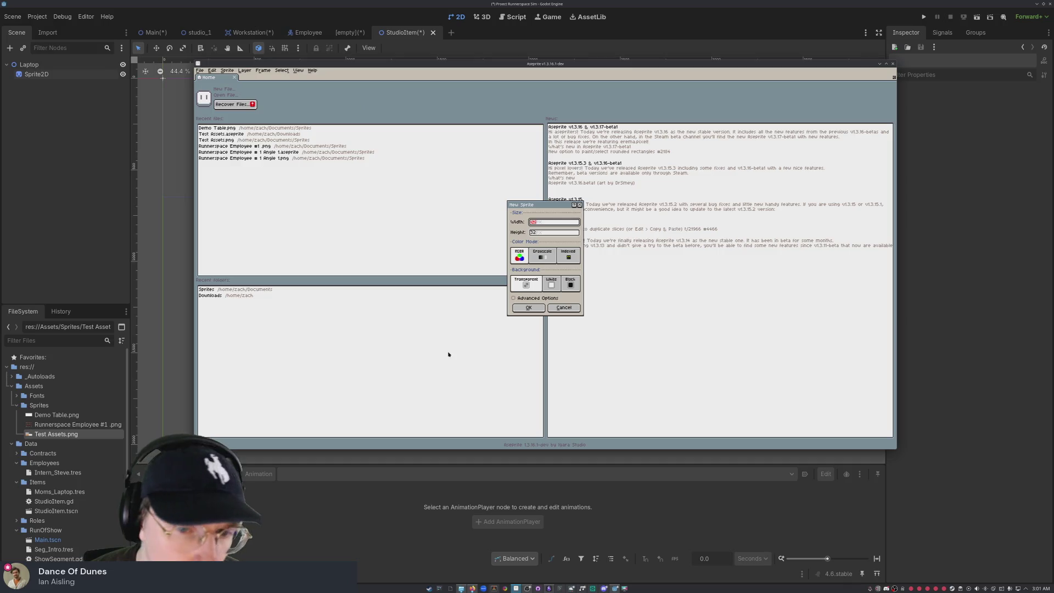
click(530, 308)
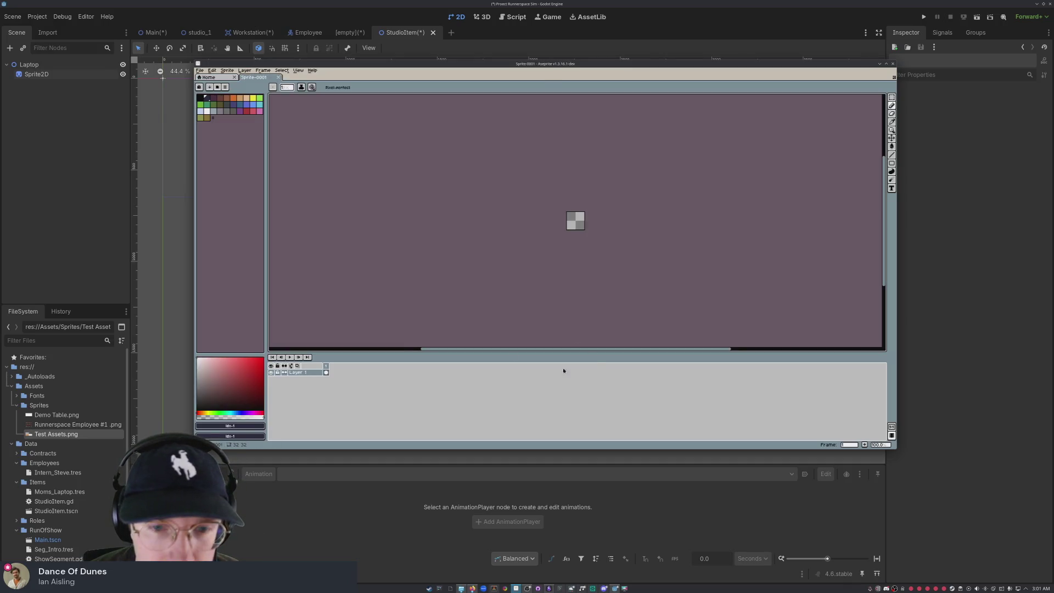
scroll(586, 200, up, 3)
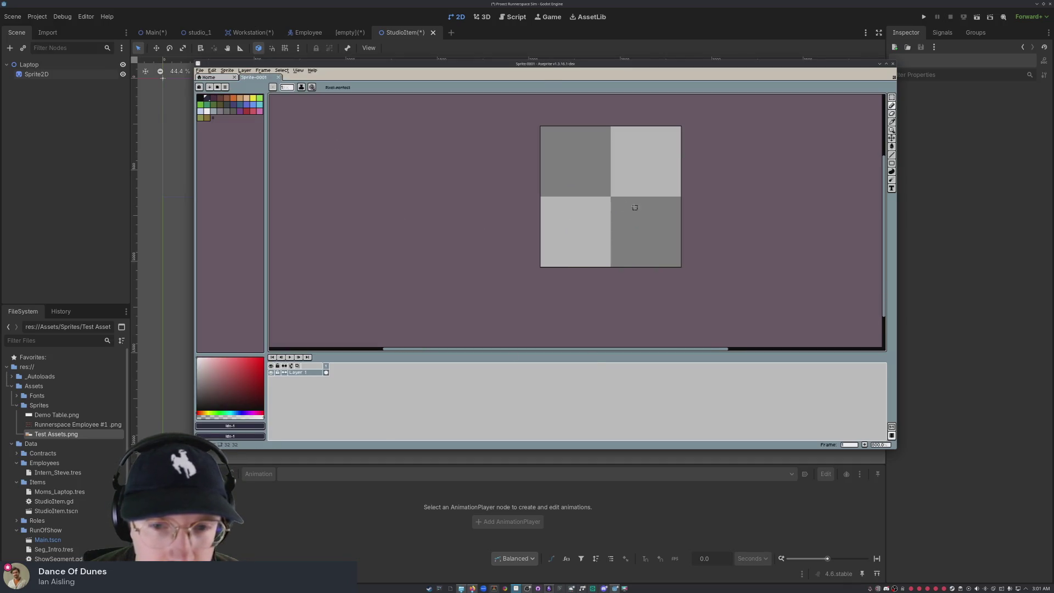
scroll(572, 216, up, 3)
scroll(572, 214, down, 2)
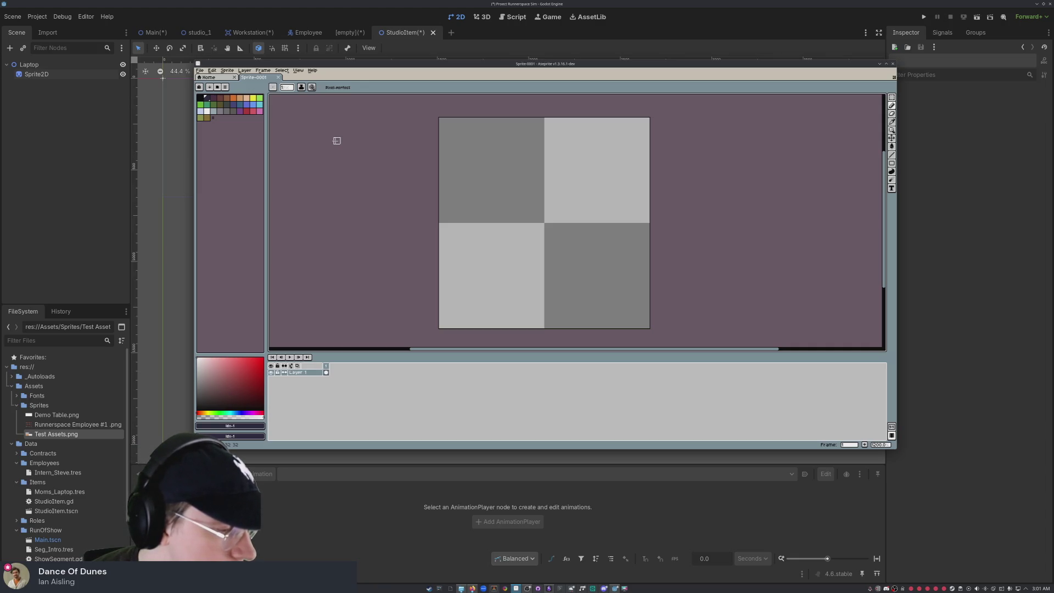
Step: Reopen Test Assets.aseprite from the recent files list
click(200, 70)
mouse_move(227, 129)
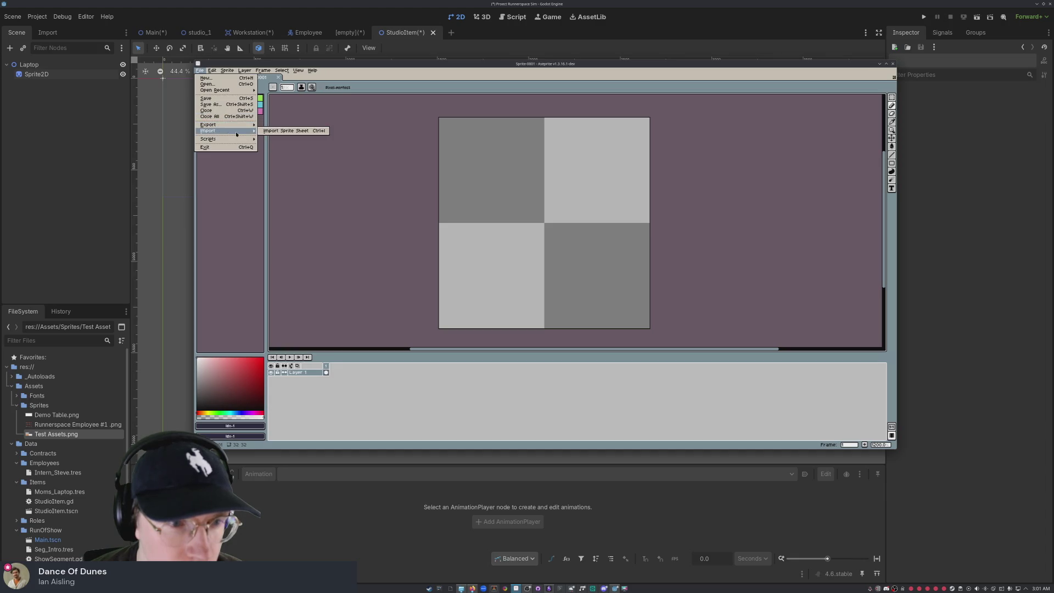
mouse_move(220, 90)
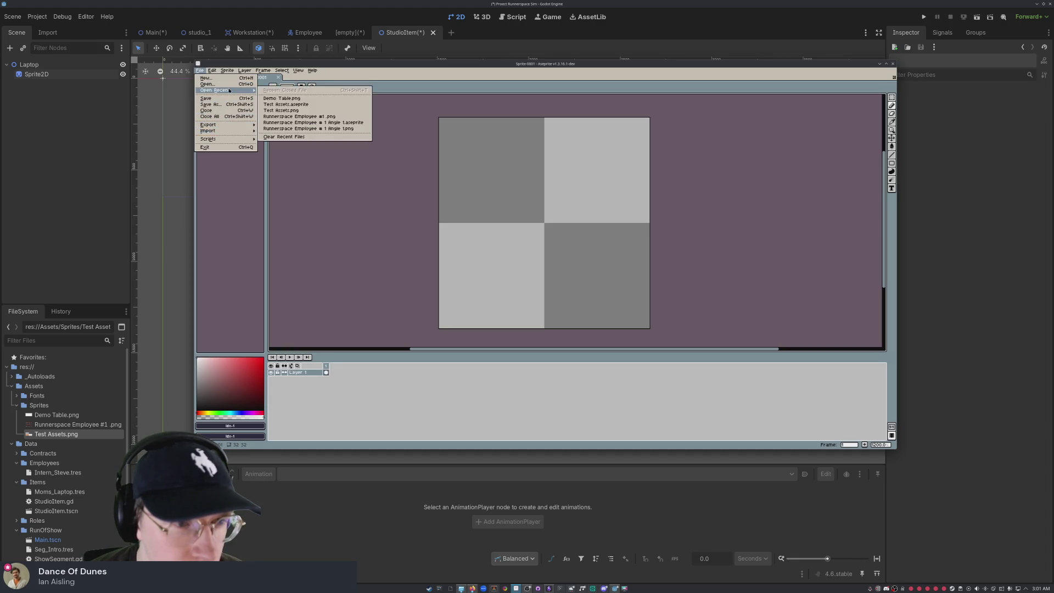
click(298, 105)
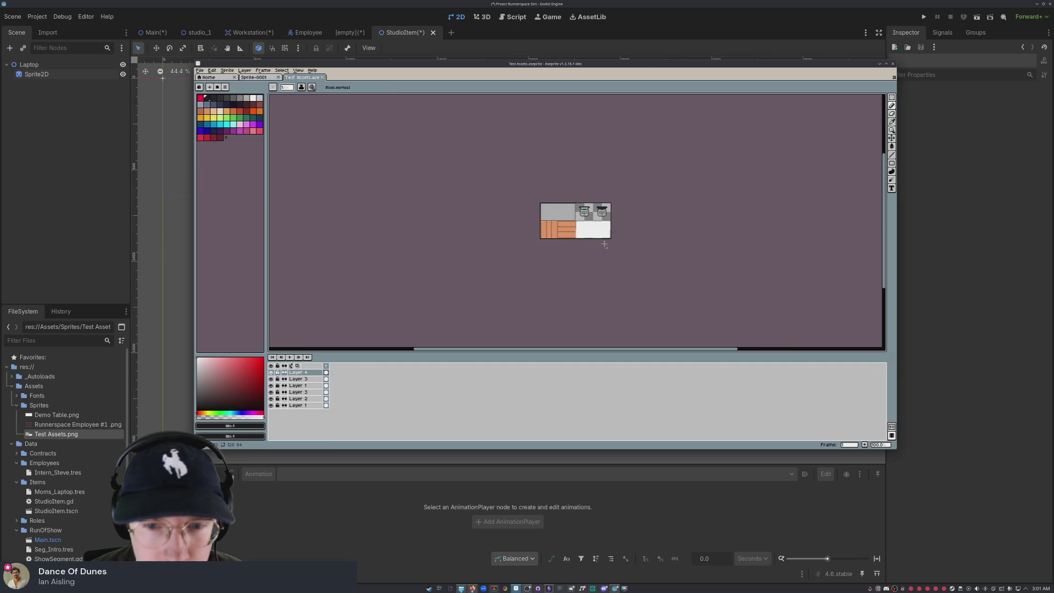
Step: Select both laptop sprites with the rectangular marquee tool
scroll(607, 246, up, 8)
scroll(437, 230, down, 4)
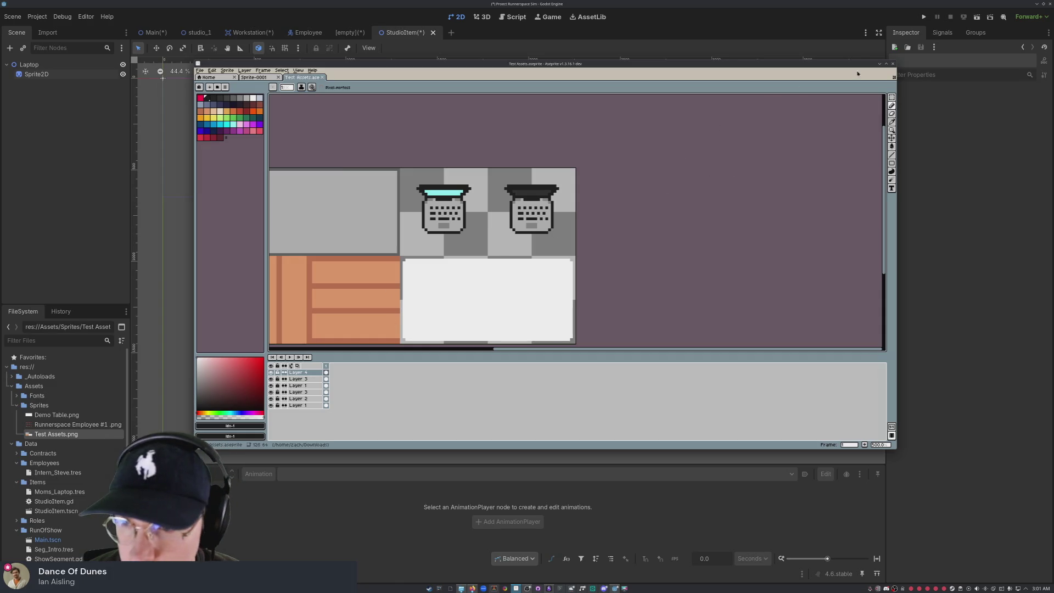
key(m)
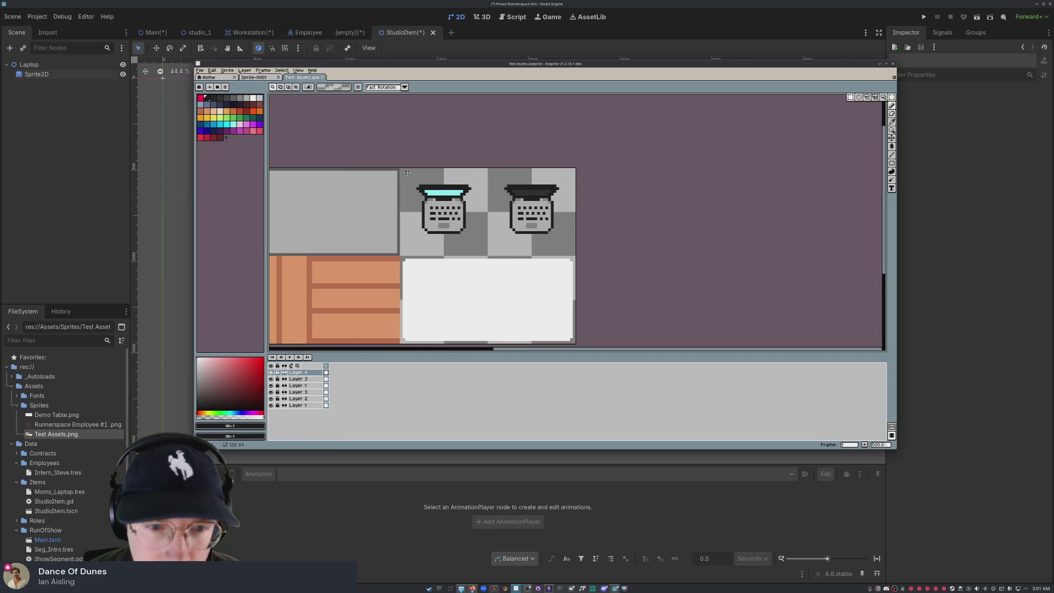
mouse_move(401, 168)
mouse_down()
mouse_move(477, 223)
mouse_move(485, 257)
mouse_up()
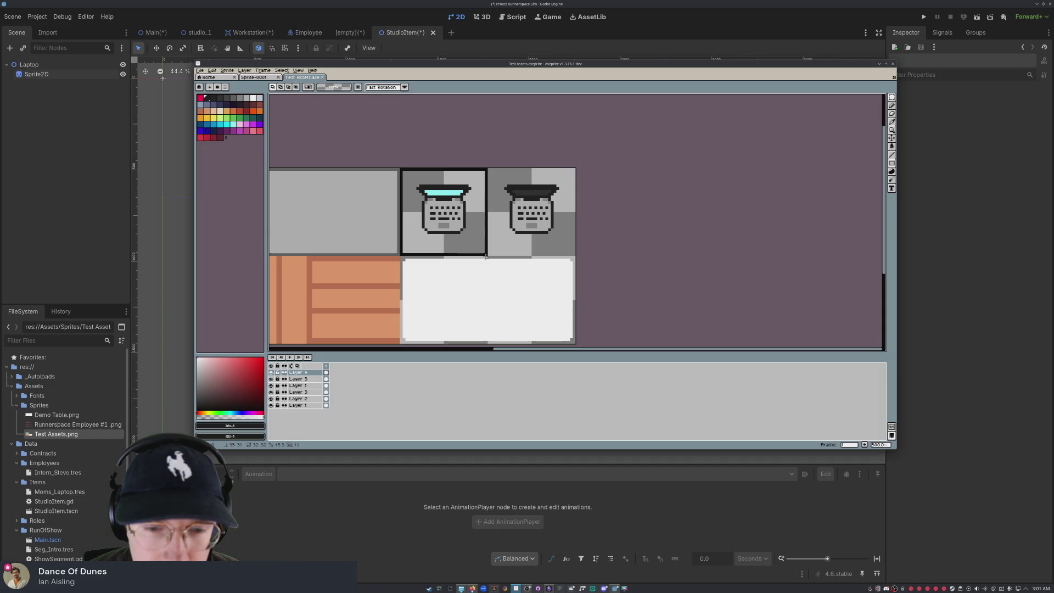
drag(486, 257, 563, 250)
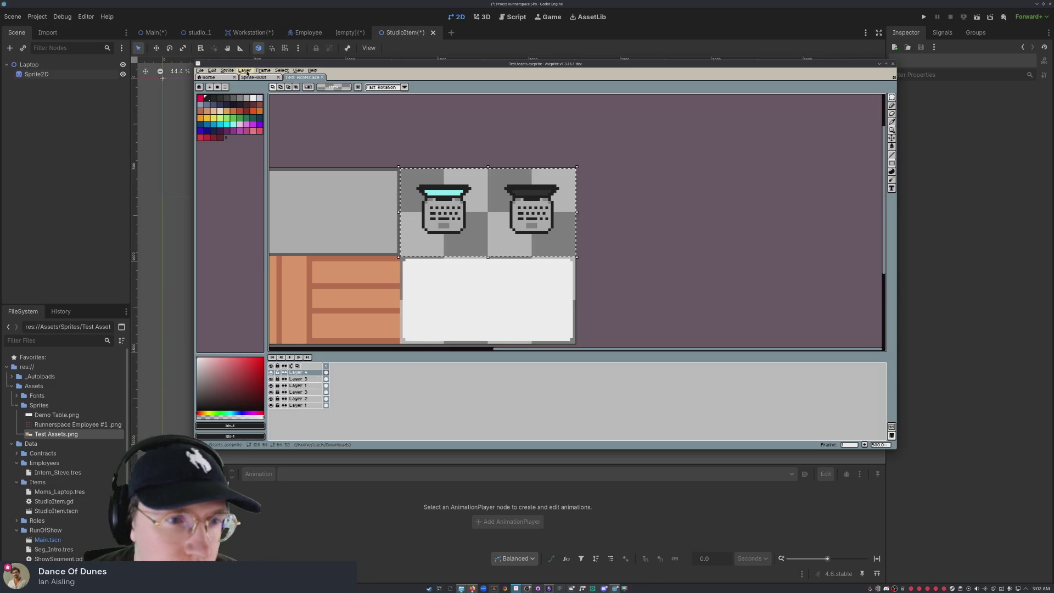
click(244, 70)
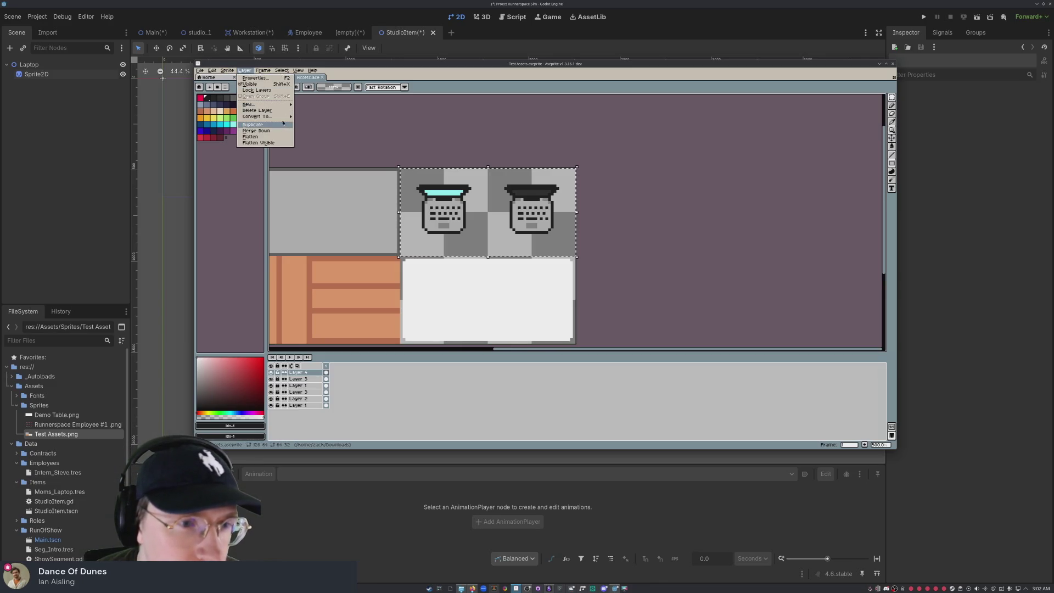
mouse_move(258, 117)
key(Escape)
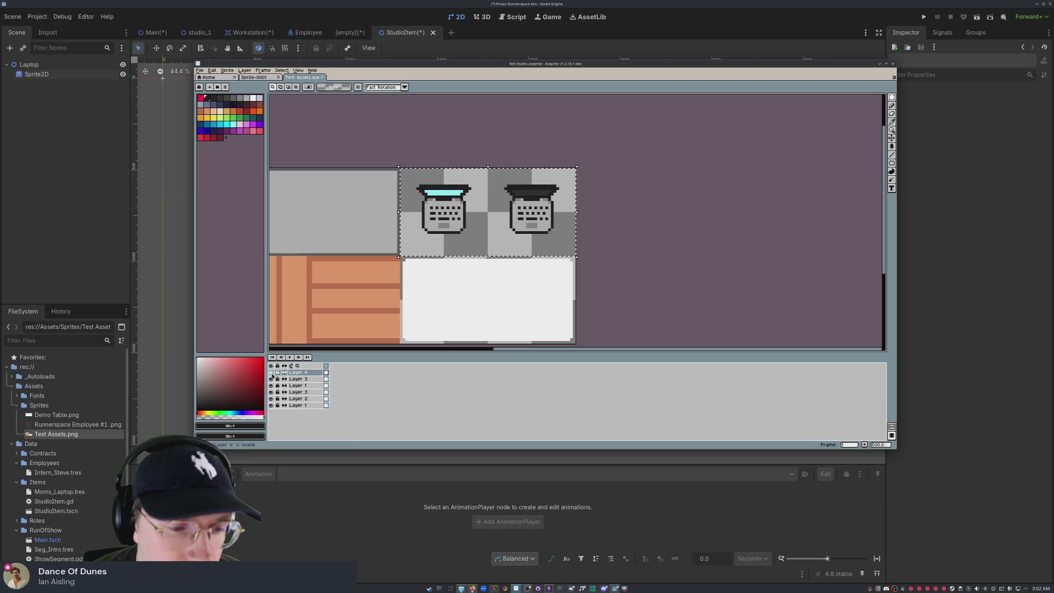
Step: Hide the white rectangle, table strip, grey rectangle and orange table layers
click(270, 372)
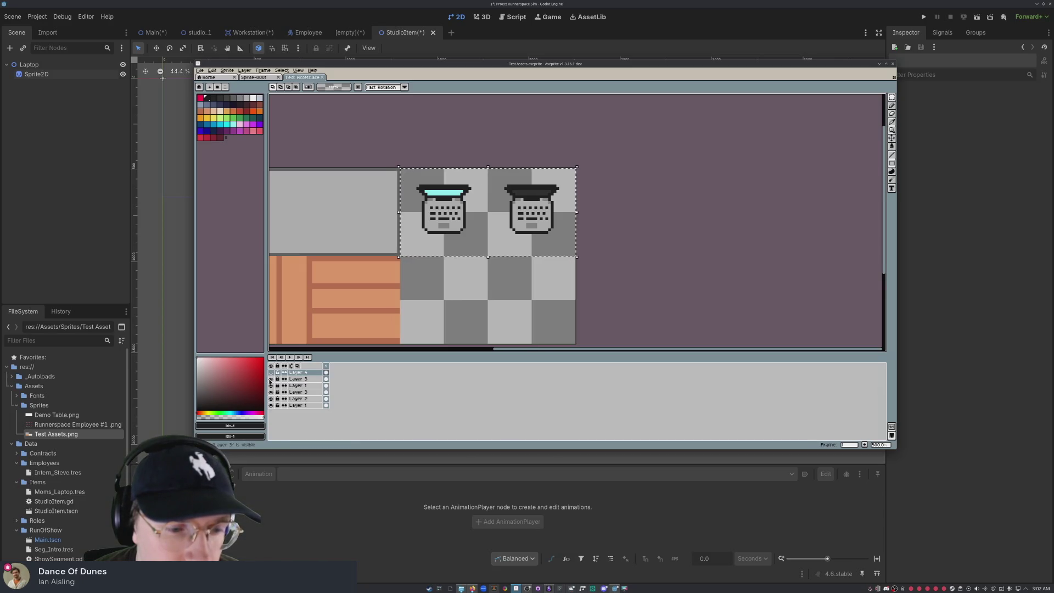
click(271, 386)
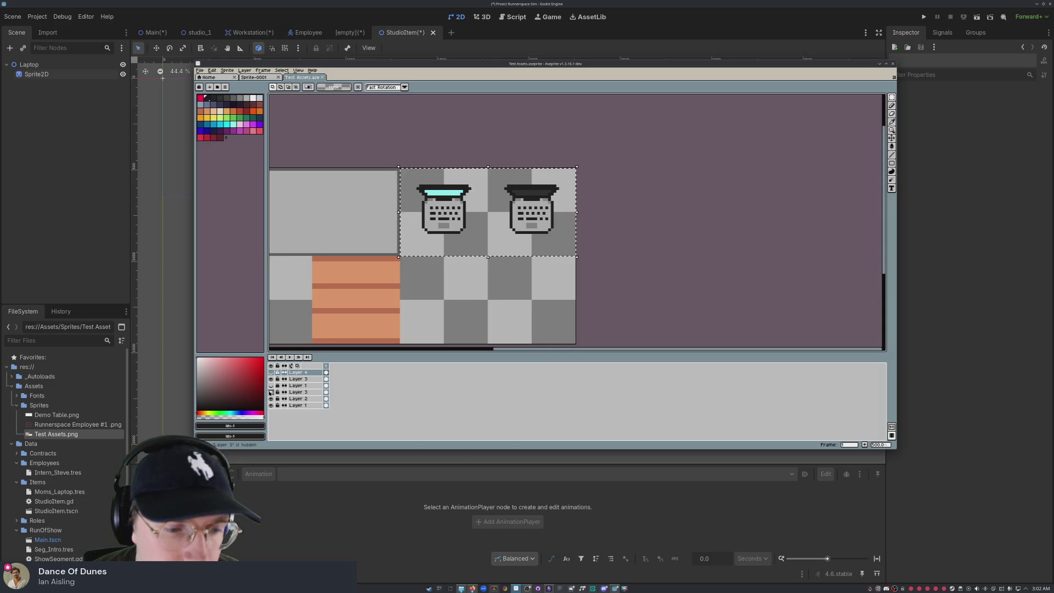
click(270, 399)
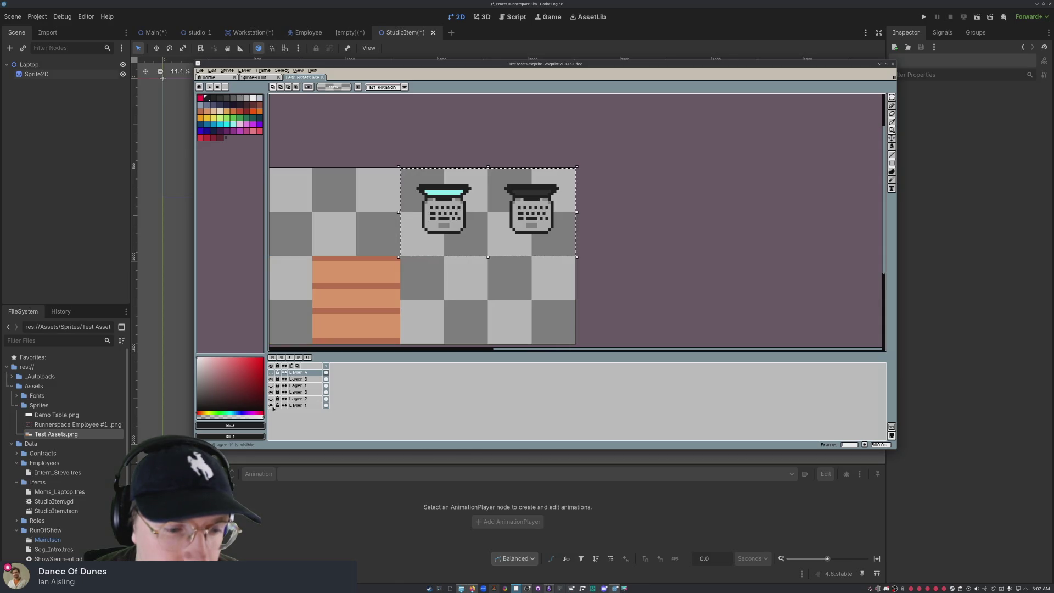
click(271, 405)
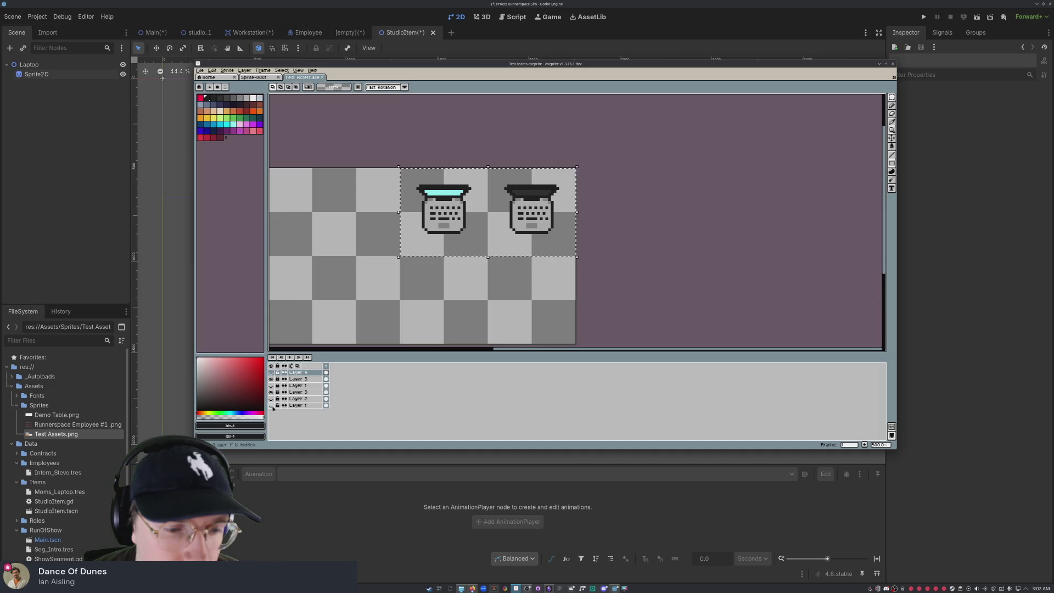
right_click(299, 393)
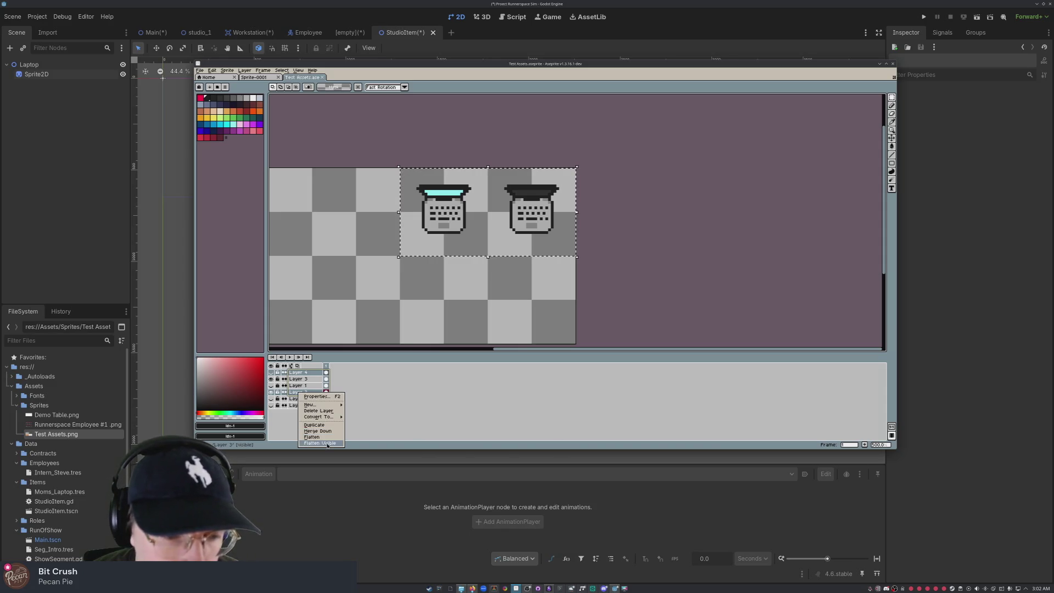
click(327, 444)
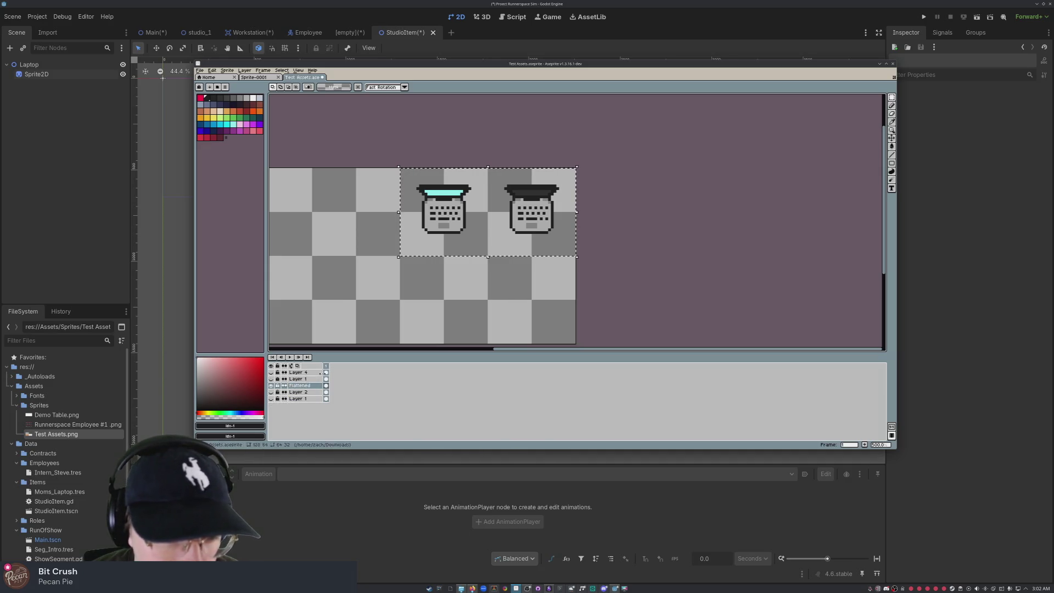
click(300, 385)
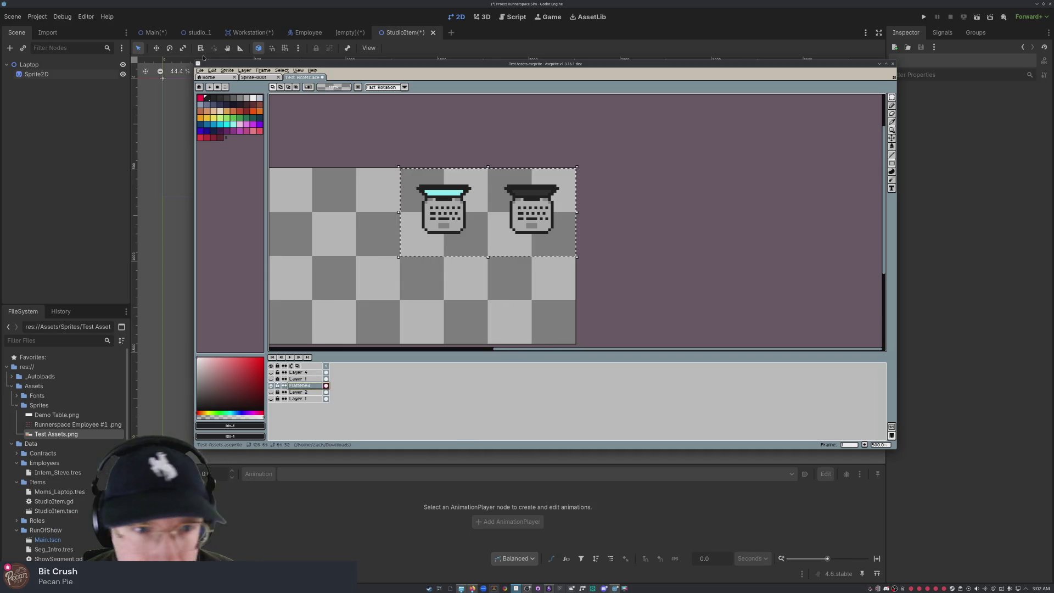
click(224, 74)
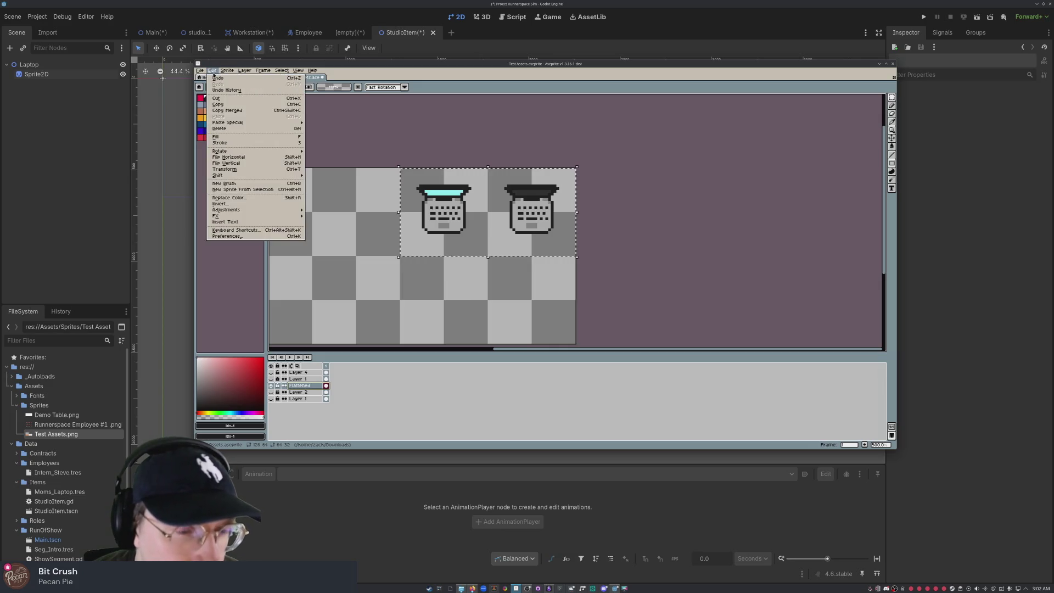
key(Escape)
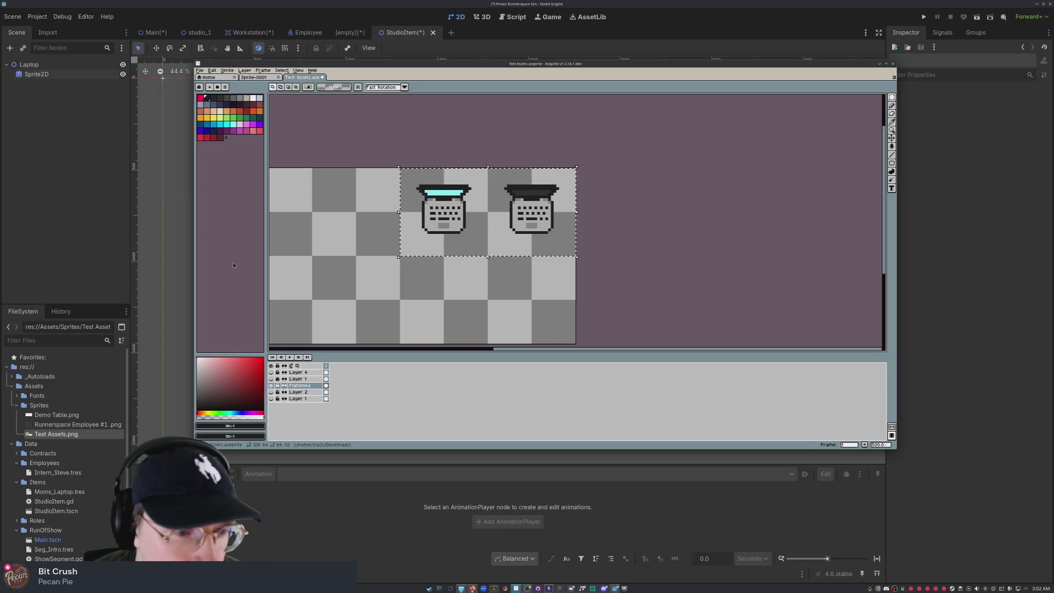
click(200, 71)
mouse_move(227, 129)
key(Escape)
click(215, 71)
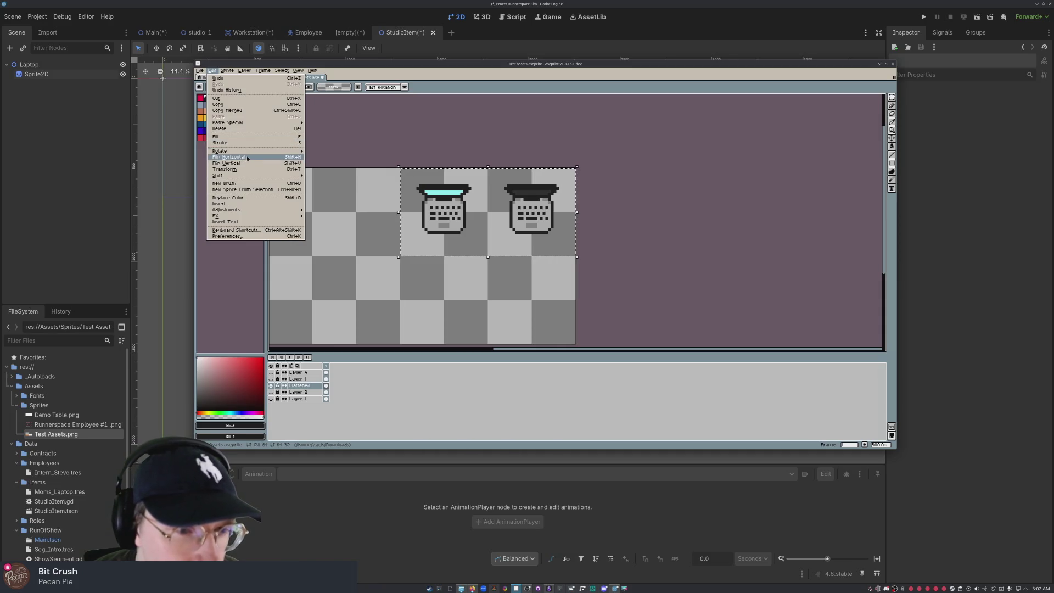
click(253, 111)
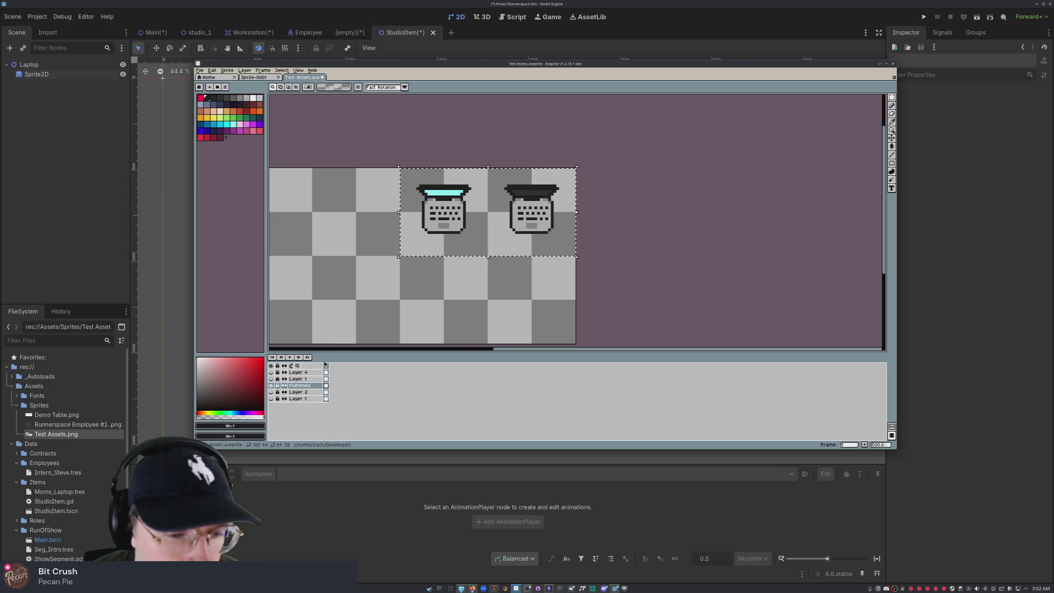
right_click(305, 386)
mouse_move(343, 411)
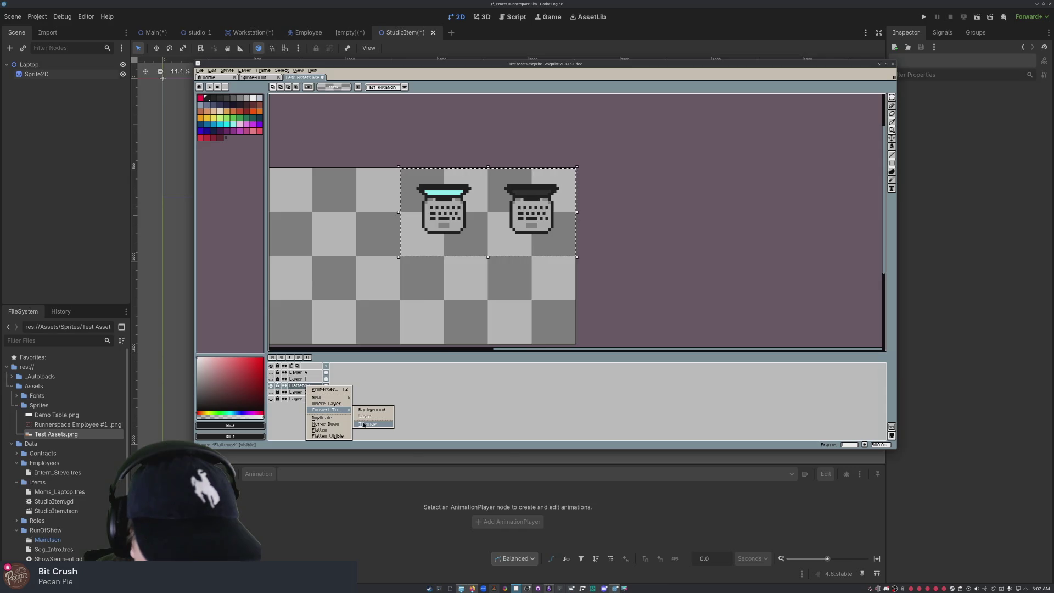
click(364, 424)
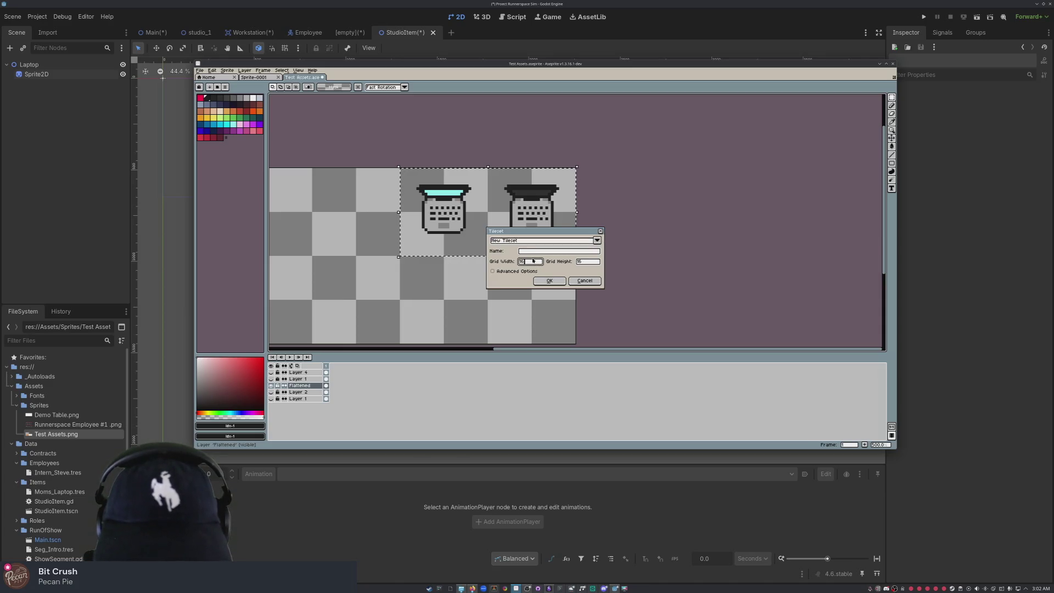
click(585, 281)
right_click(298, 385)
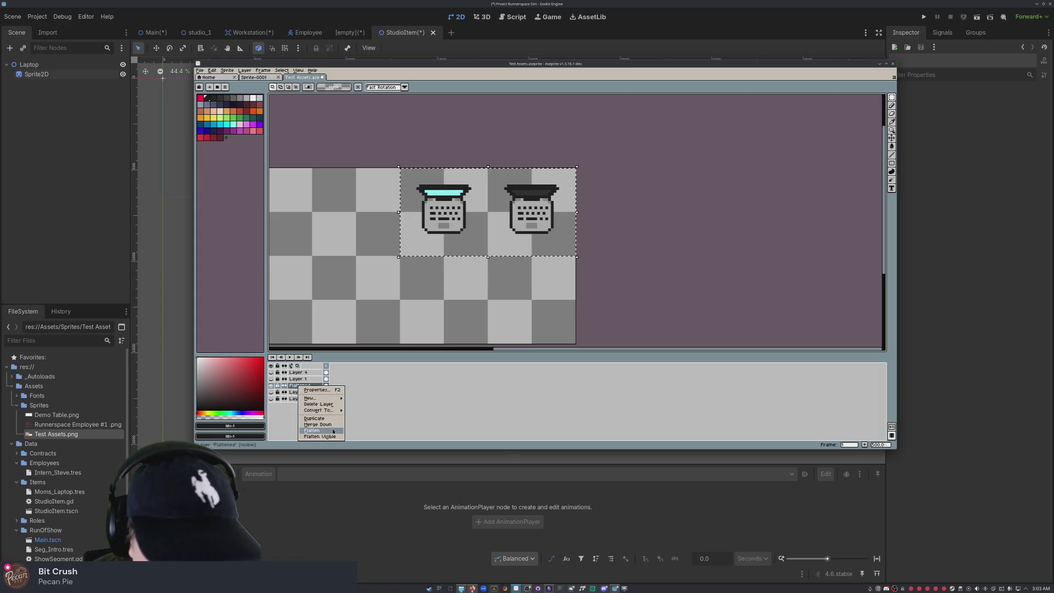
mouse_move(324, 399)
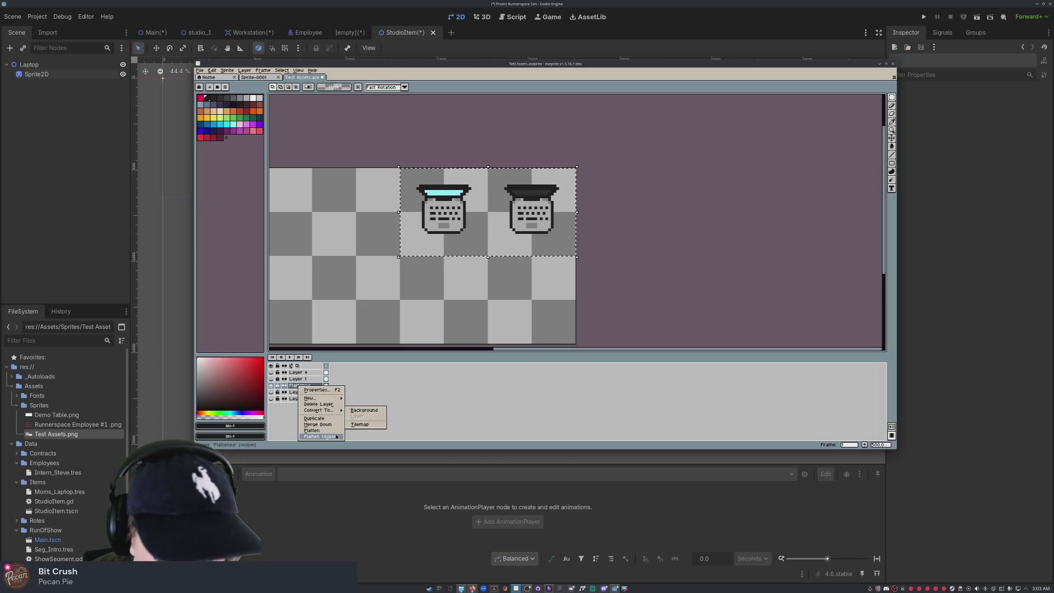
key(Escape)
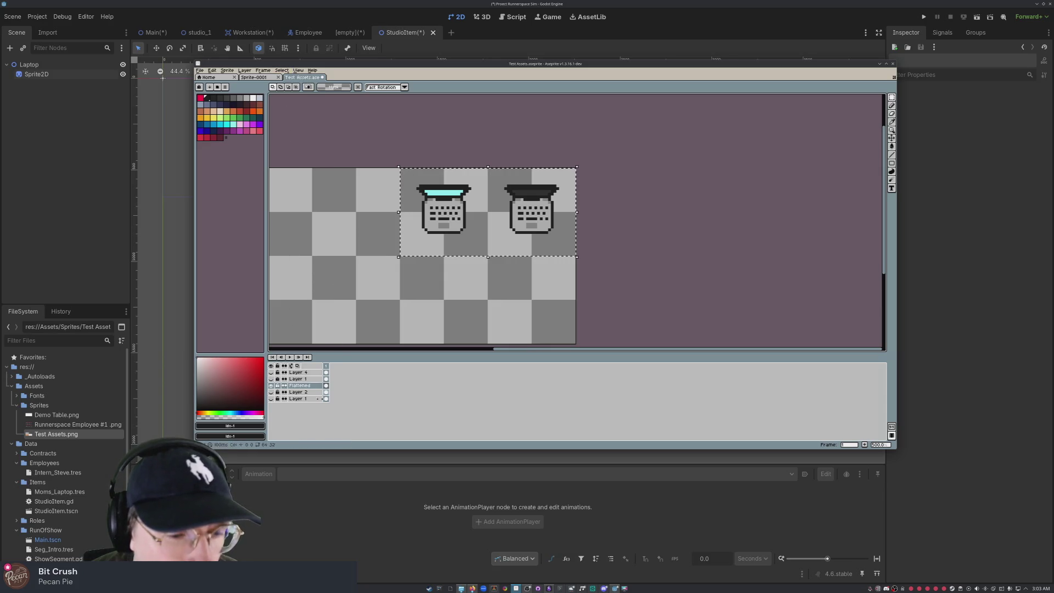
drag(303, 386, 304, 373)
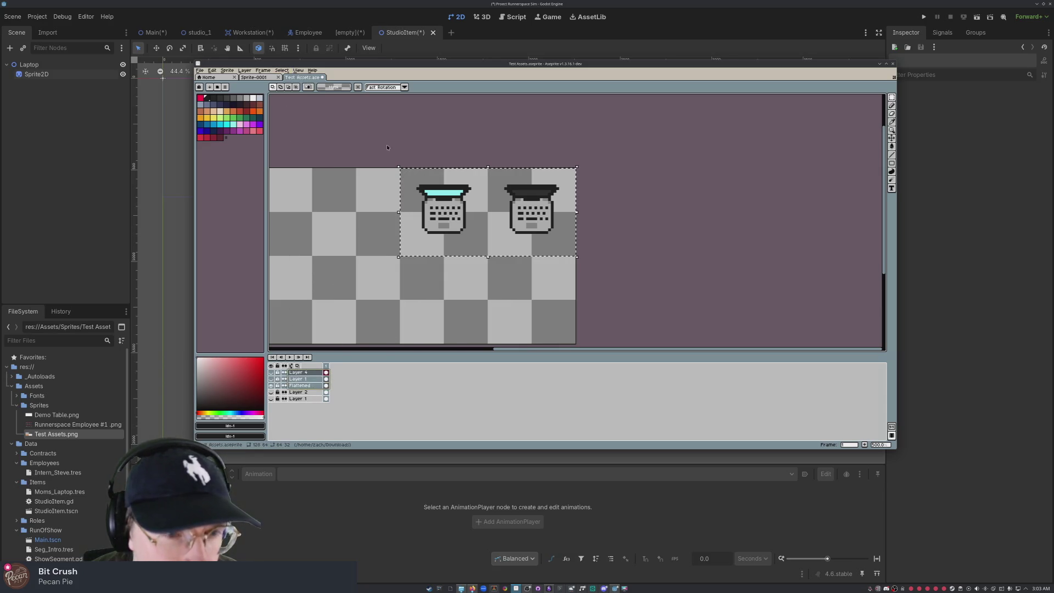
click(299, 386)
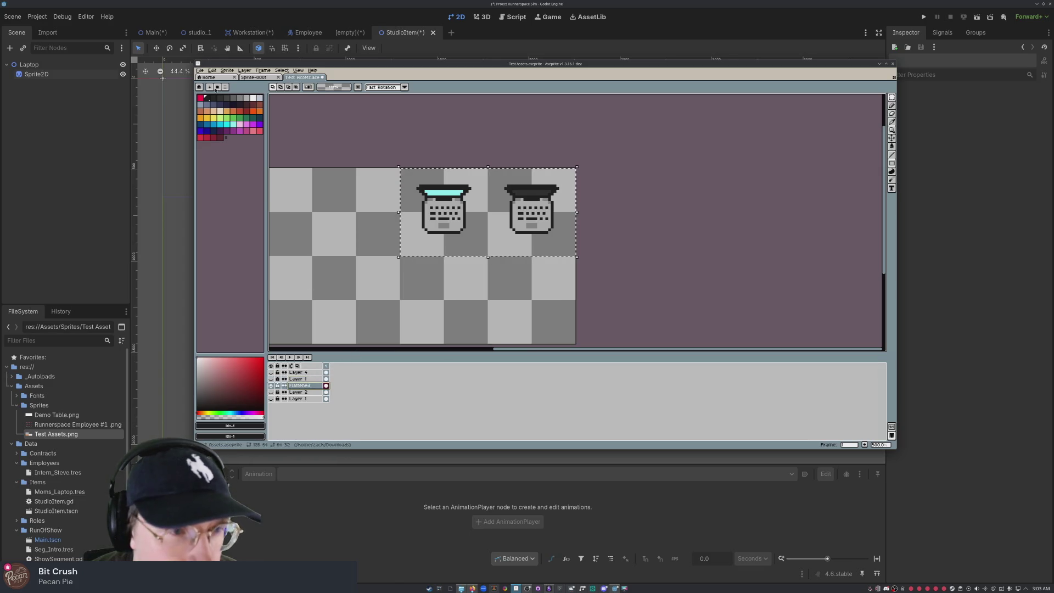
click(200, 70)
mouse_move(219, 125)
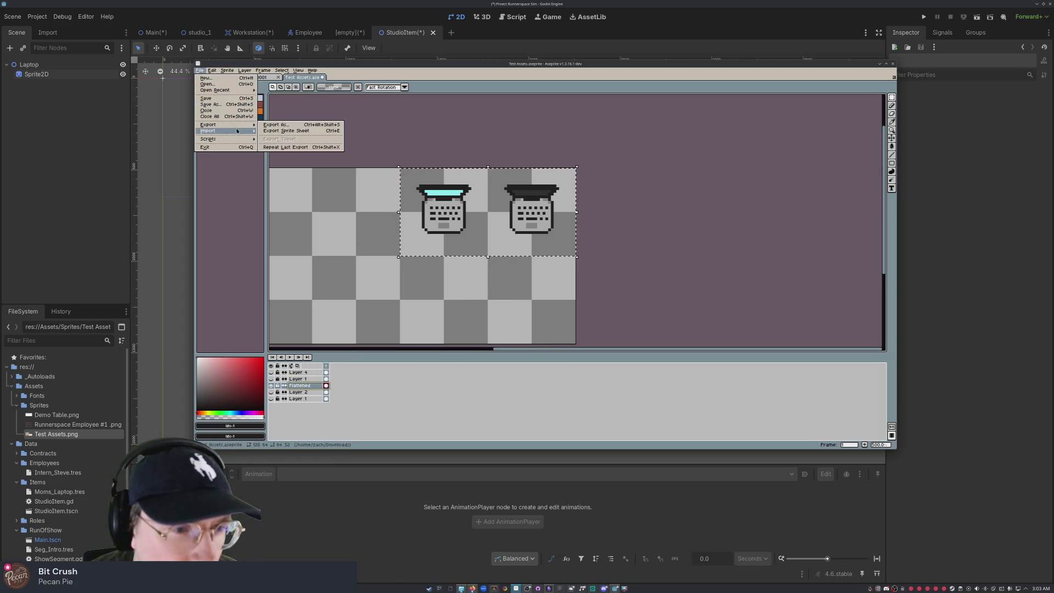
Step: Create a blank 64x32 sprite, then copy the Flattened layer from Test Assets
click(235, 81)
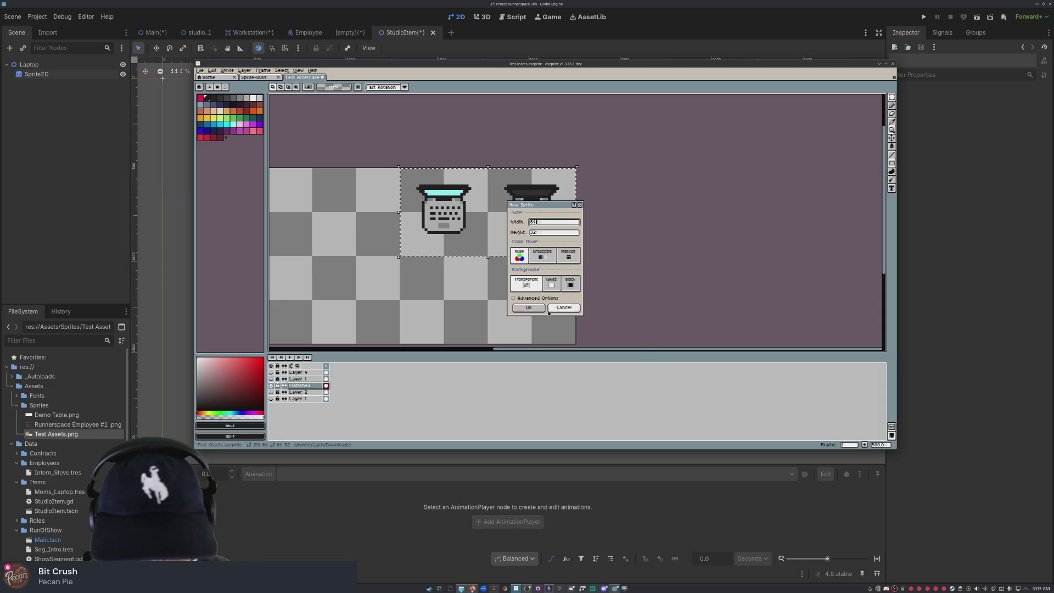
click(527, 308)
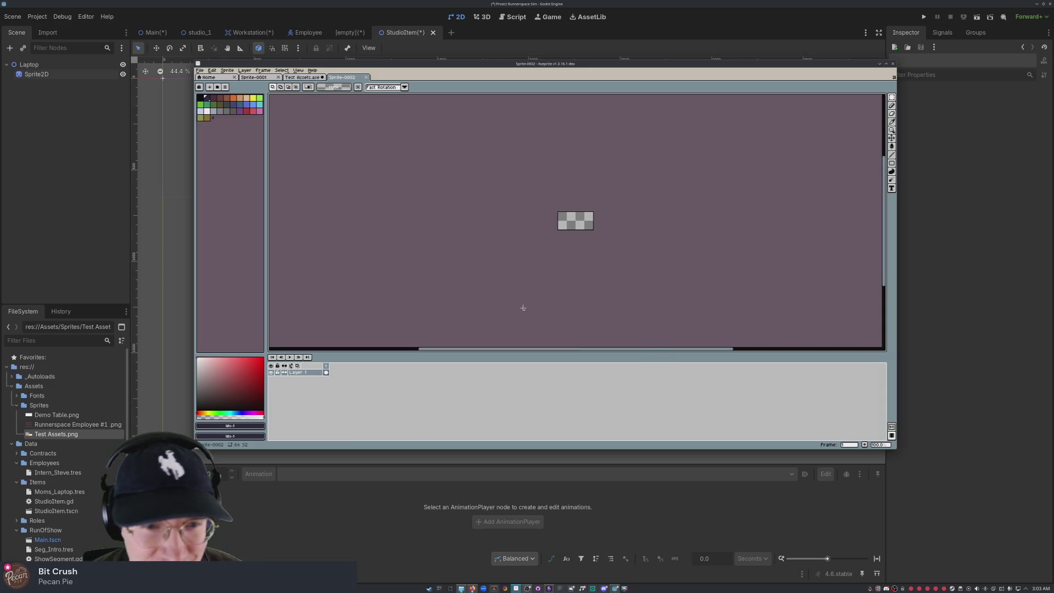
click(301, 77)
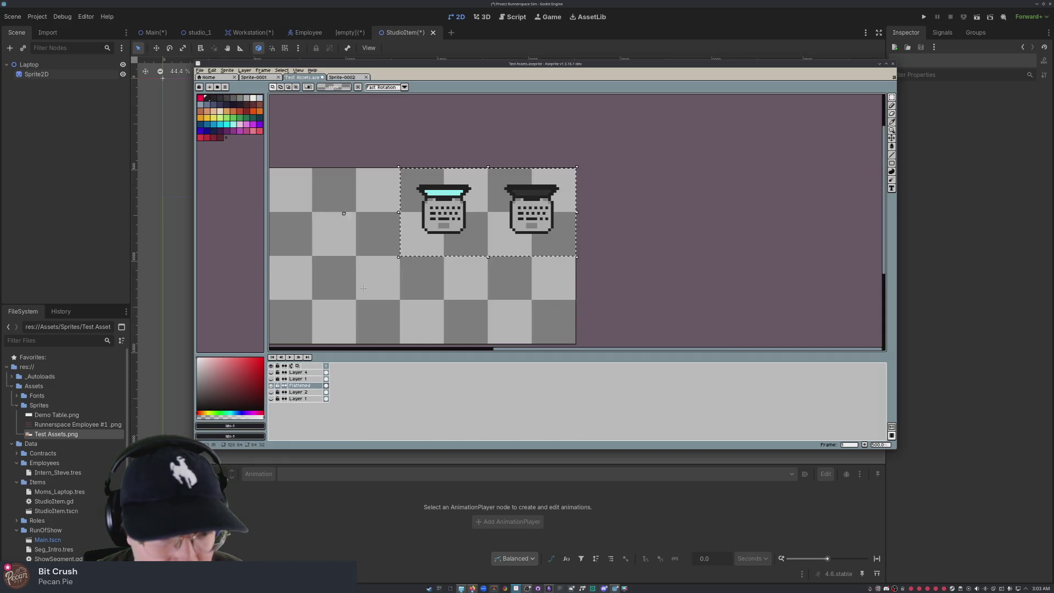
click(308, 385)
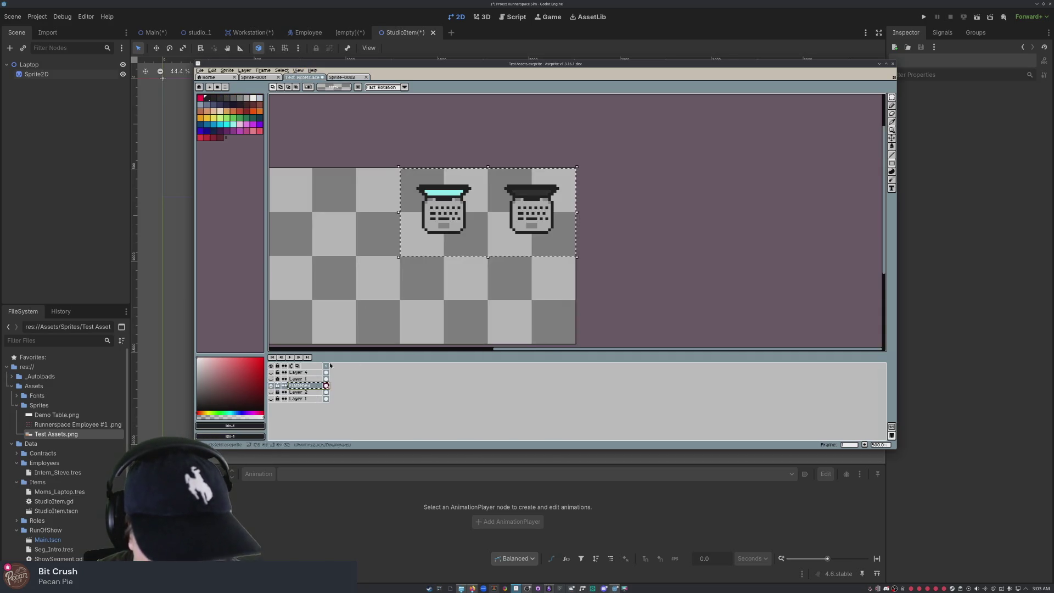
key(ctrl+c)
Step: Paste the Flattened layer into Sprite-0002 and move both laptop drawings to fill the canvas
click(346, 77)
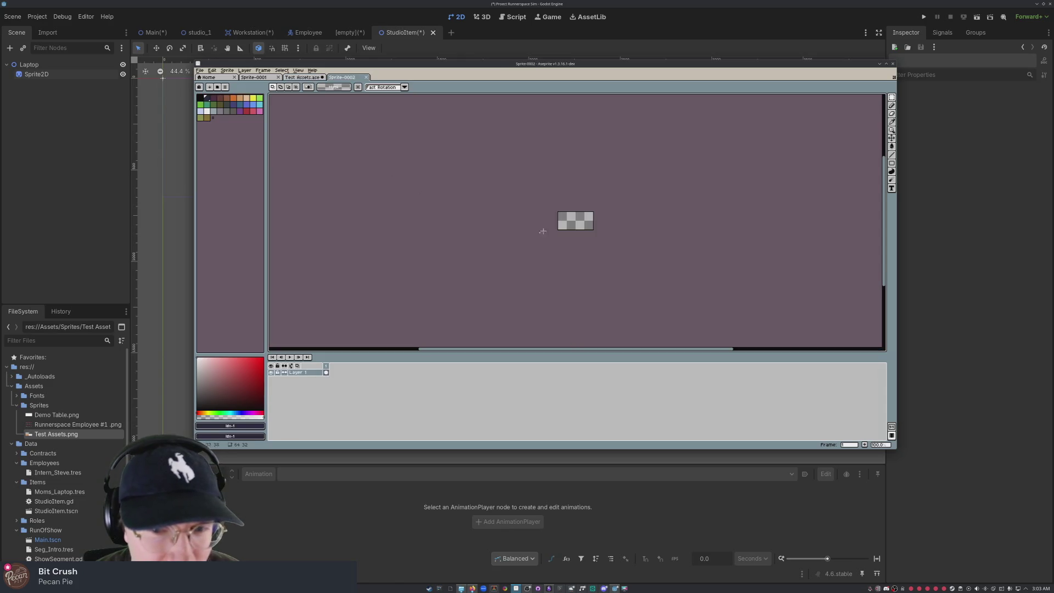
key(ctrl+v)
click(326, 372)
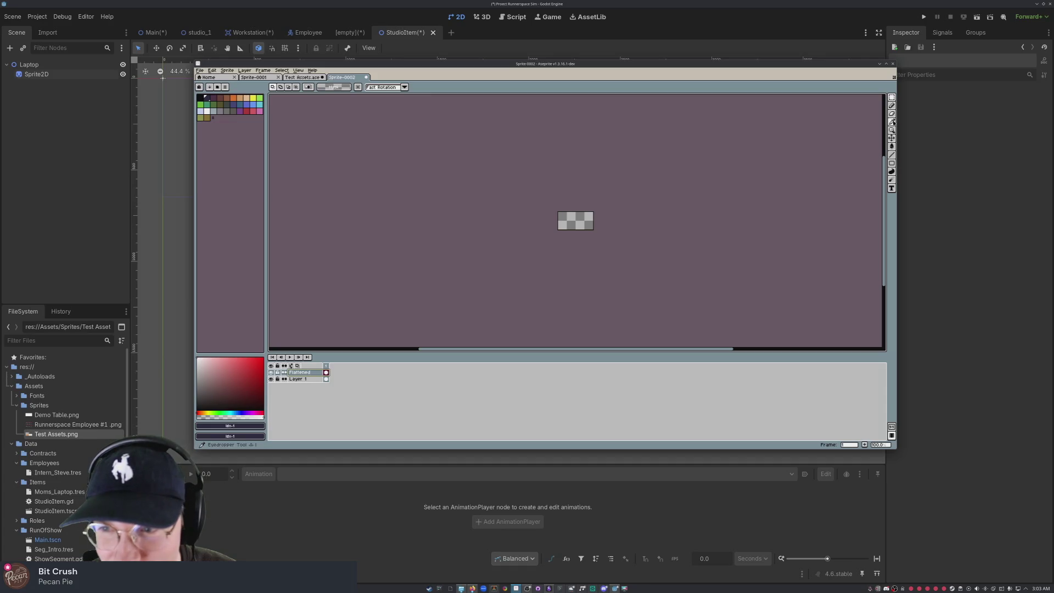
click(892, 140)
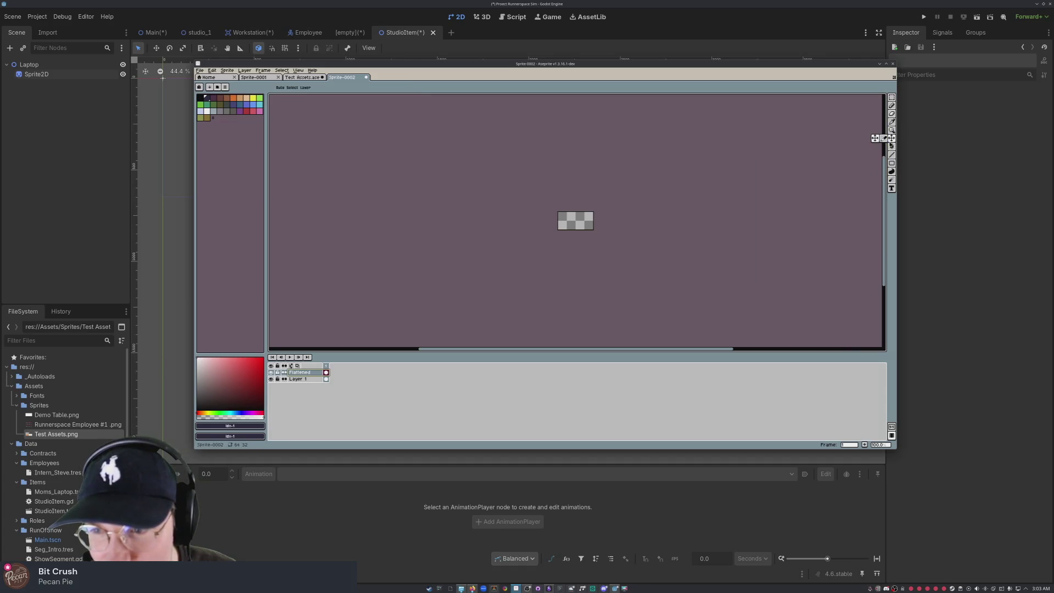
mouse_move(602, 231)
mouse_down()
mouse_move(582, 222)
mouse_move(591, 220)
mouse_up()
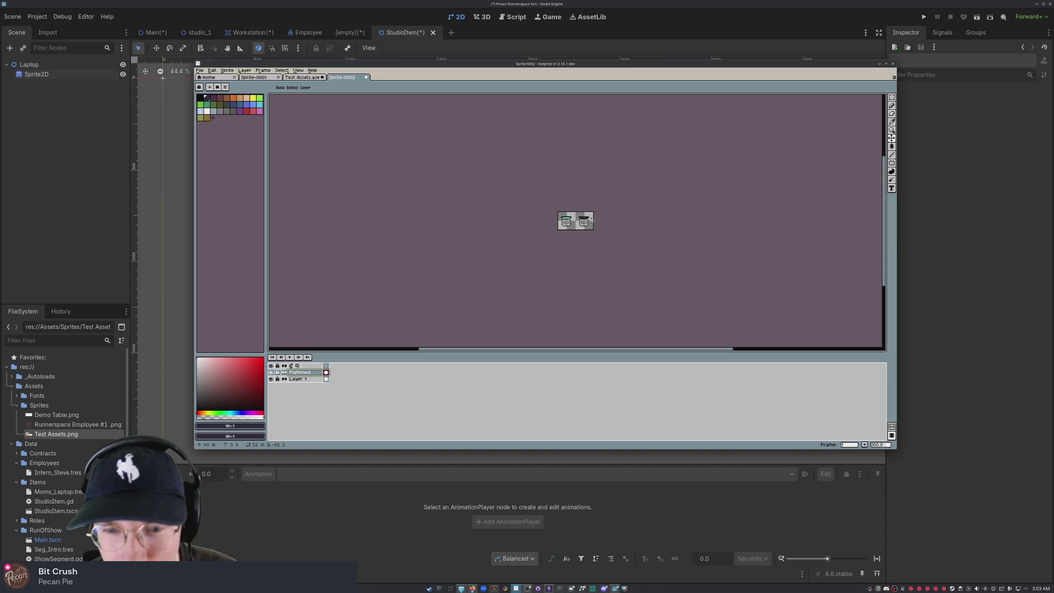
scroll(590, 221, up, 5)
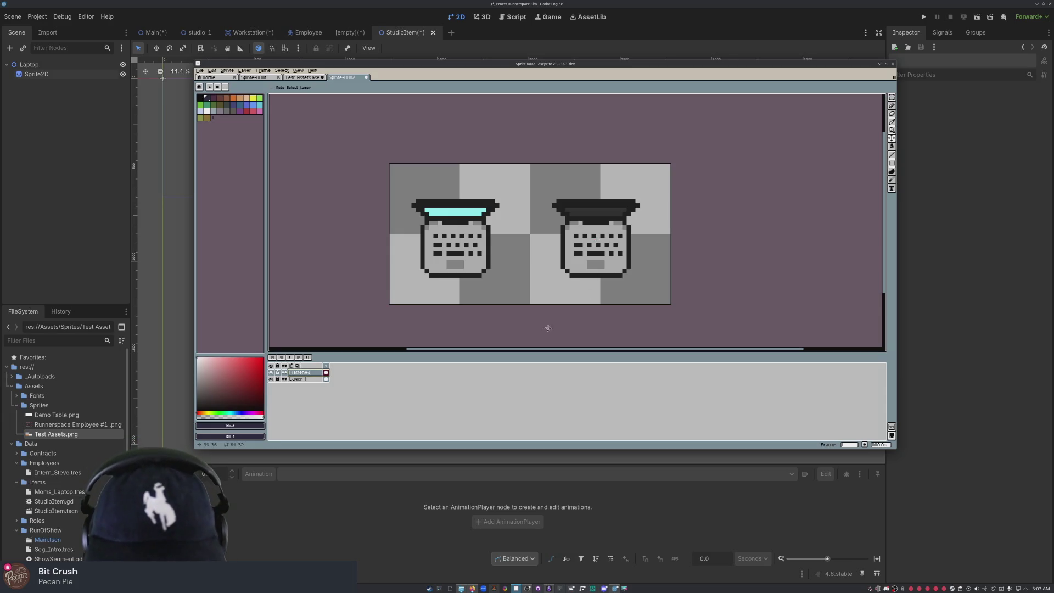
click(200, 70)
Step: Export Sprite-0002 as a sprite sheet with output file Laptop.png, then minimise Aseprite
mouse_move(236, 124)
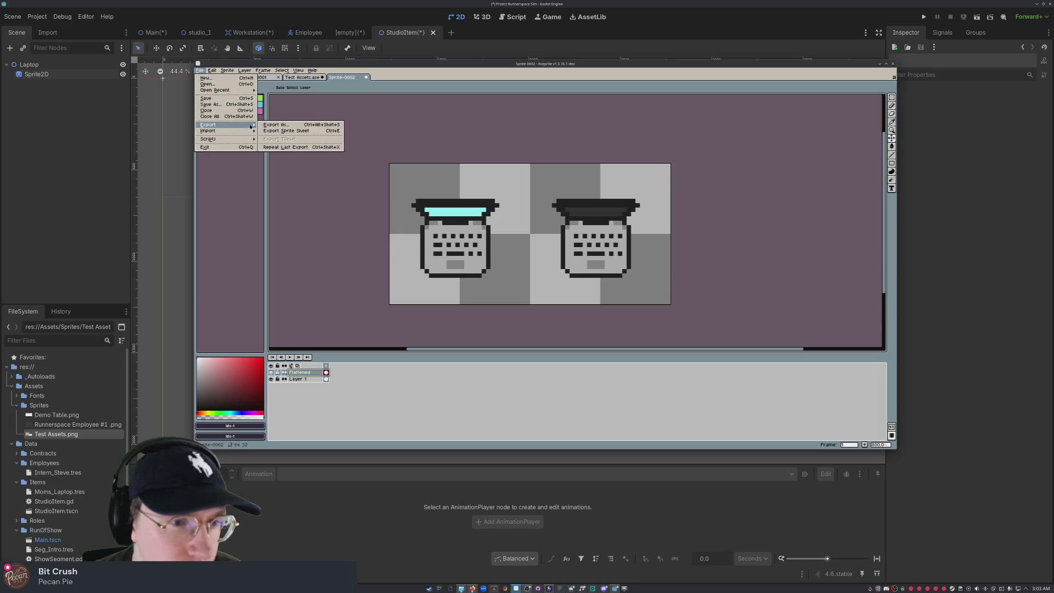
click(291, 126)
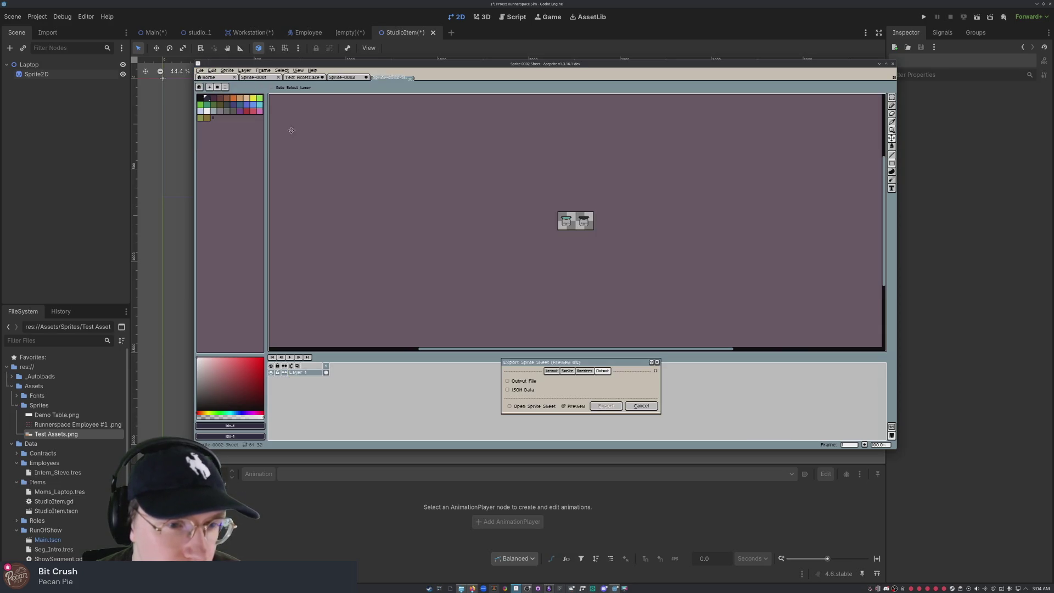
click(526, 382)
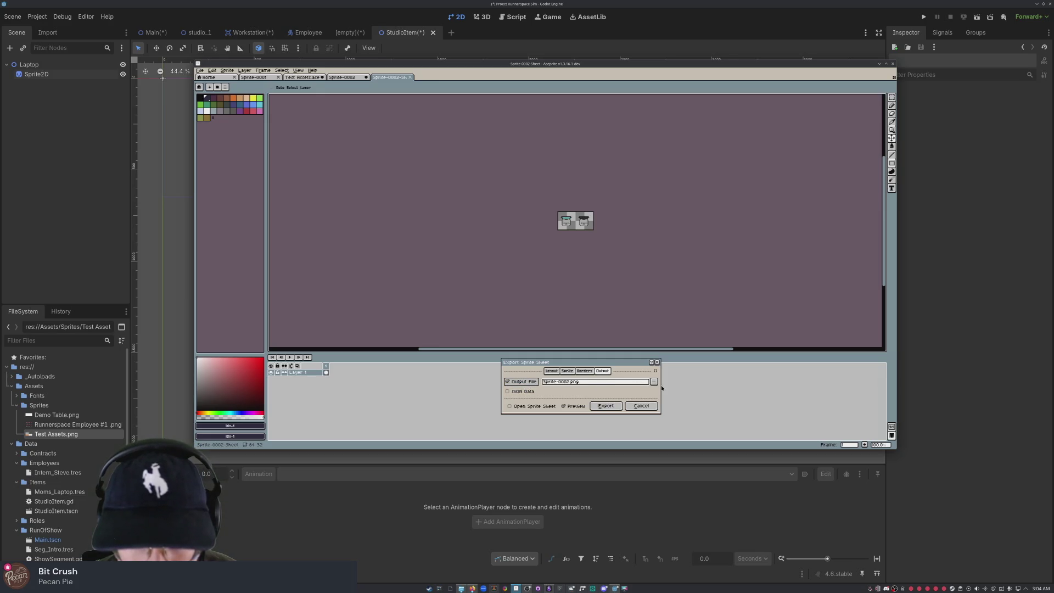
click(604, 382)
drag(603, 383, 522, 382)
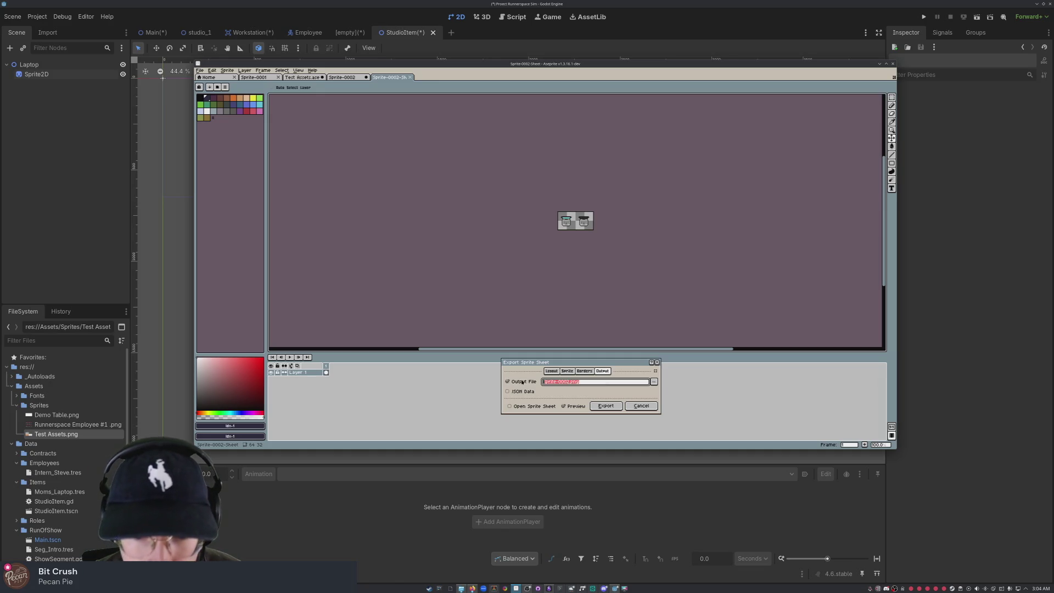
text(Laptop)
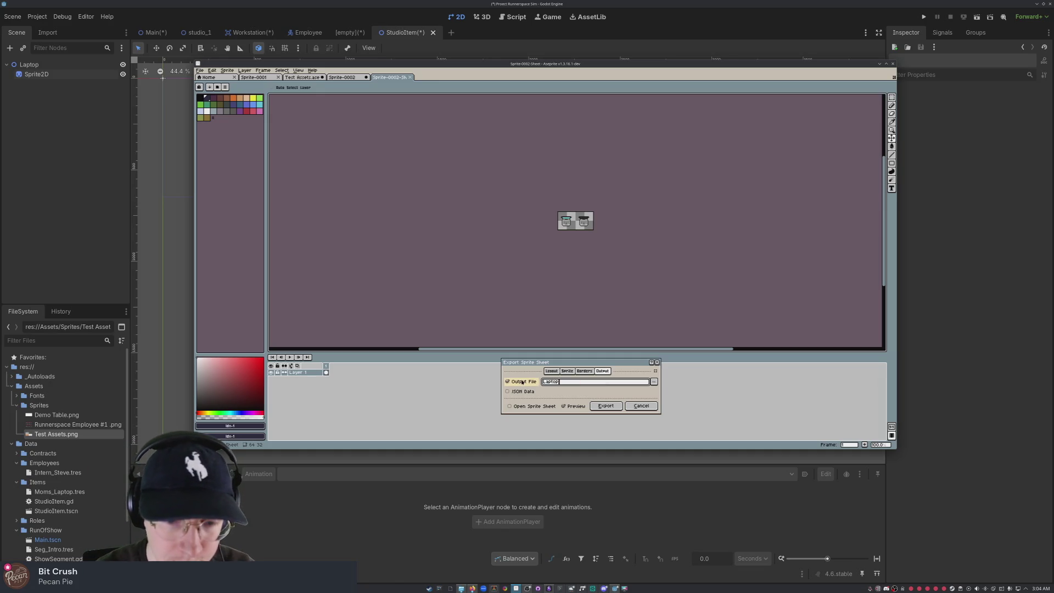
text(.png)
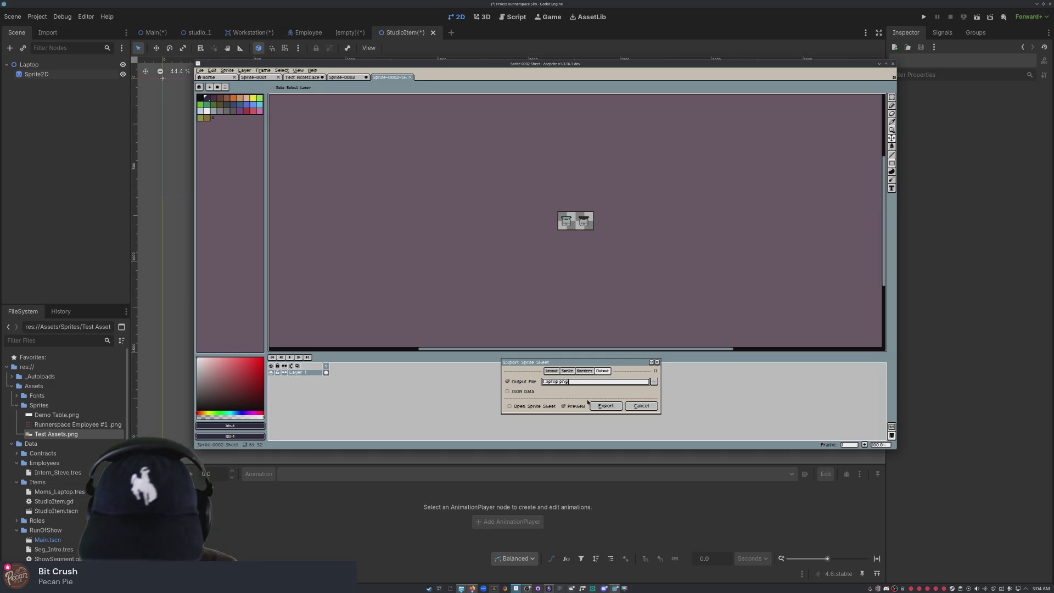
click(613, 406)
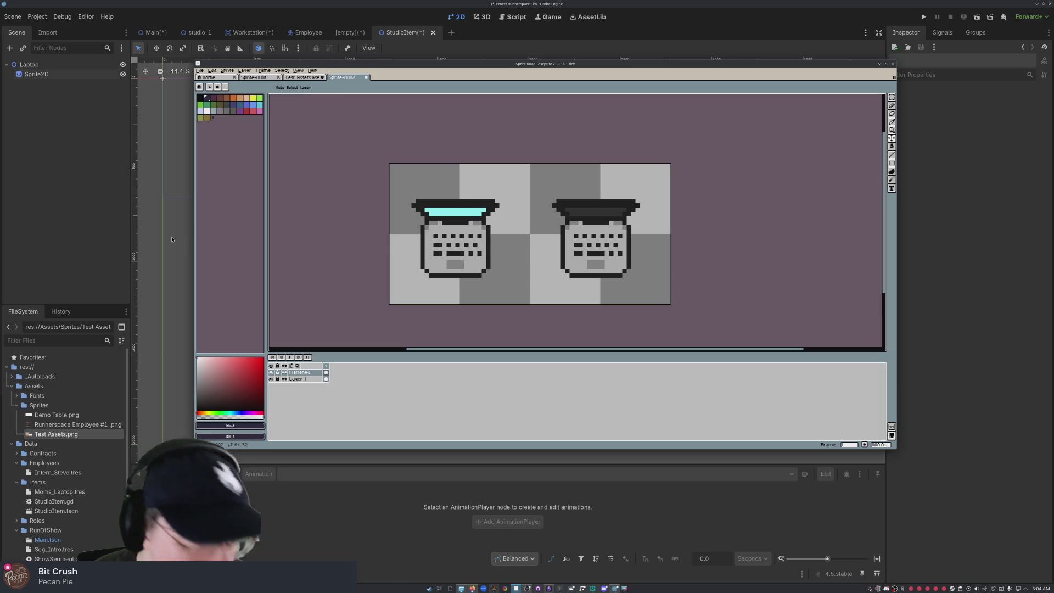
click(85, 185)
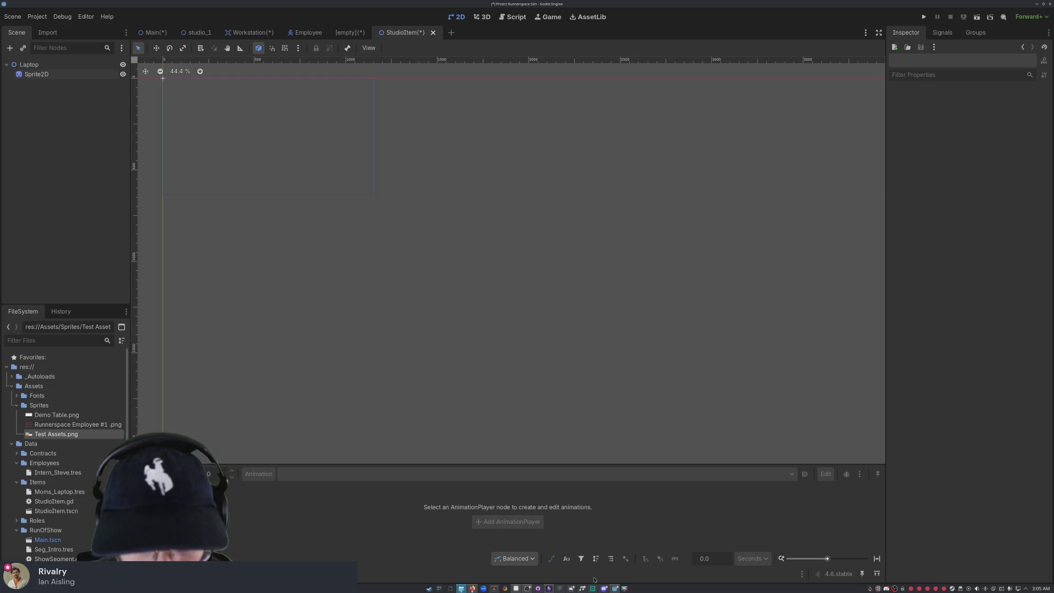
Step: Bring Aseprite back up, then open and dismiss the single-image Export As settings
mouse_move(549, 588)
click(505, 588)
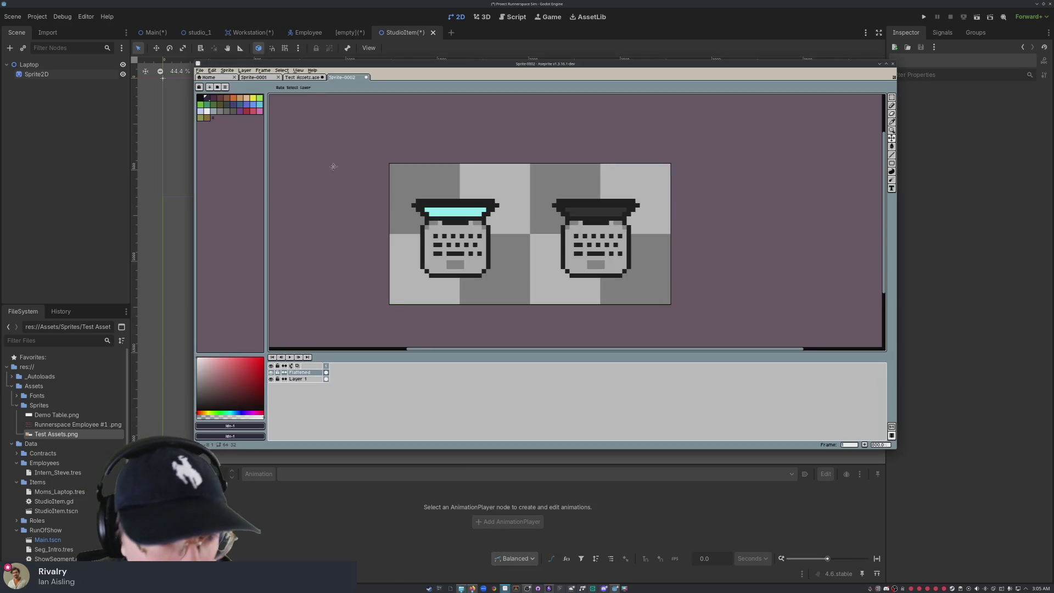
click(200, 70)
mouse_move(225, 125)
click(301, 126)
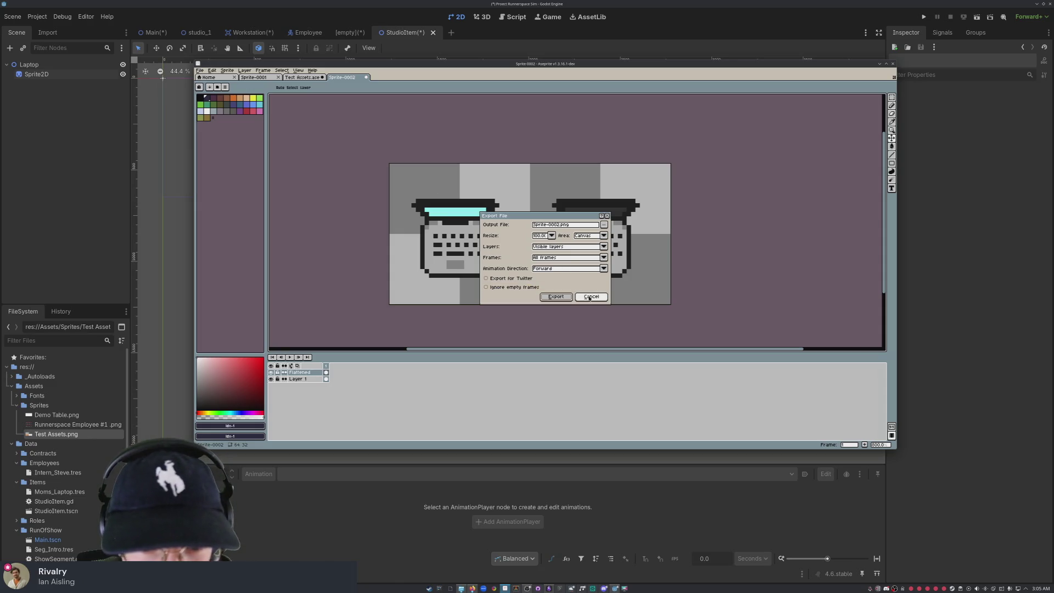
click(556, 297)
Step: Export the laptop sprite sheet to Documents/Sprites/Laptop.png using the recent-folder choice
click(199, 71)
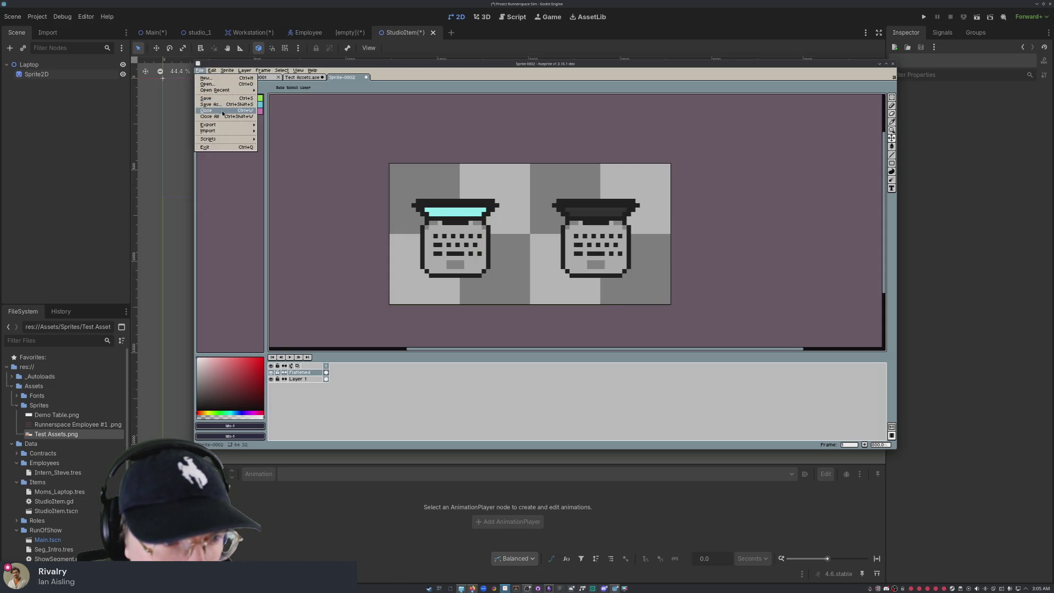
mouse_move(228, 125)
click(288, 132)
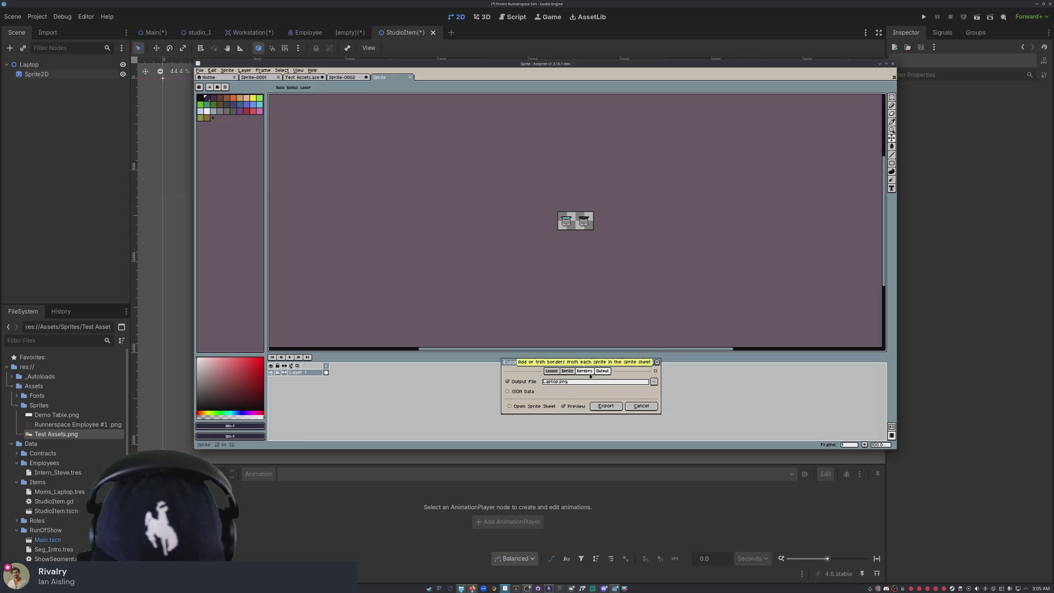
click(654, 381)
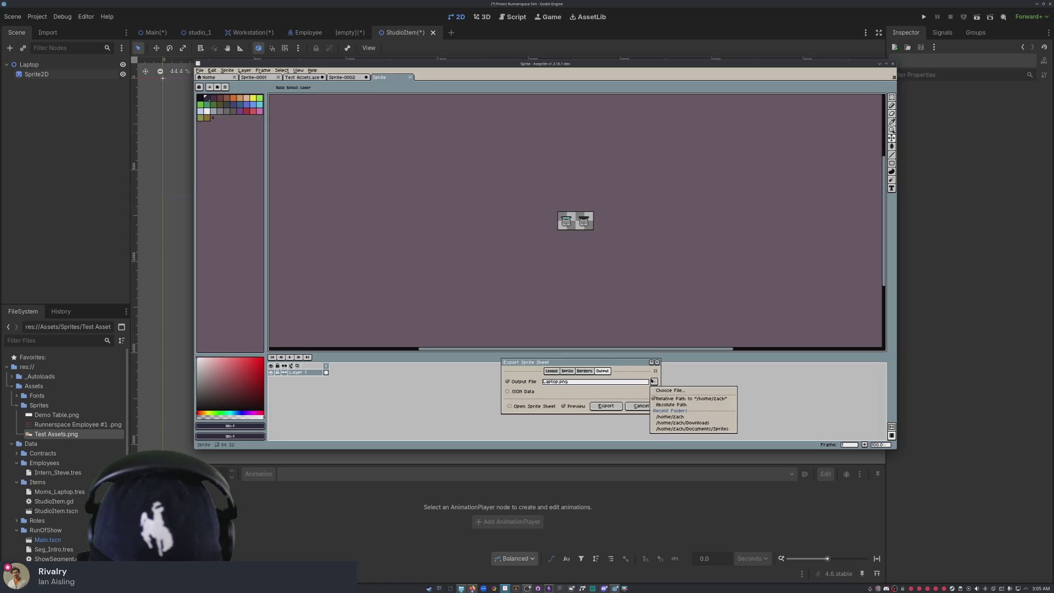
click(668, 390)
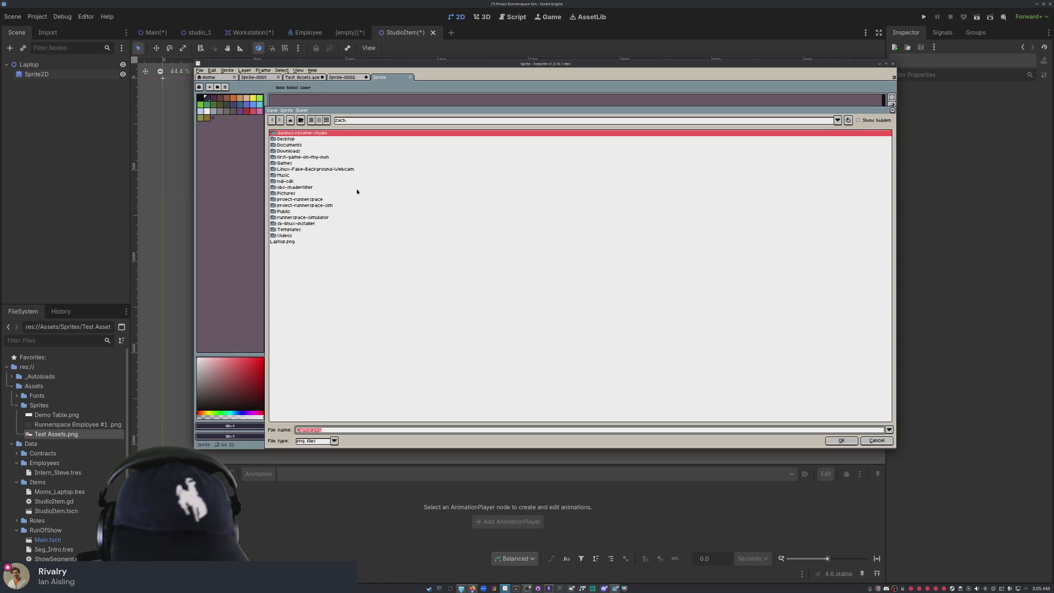
click(877, 440)
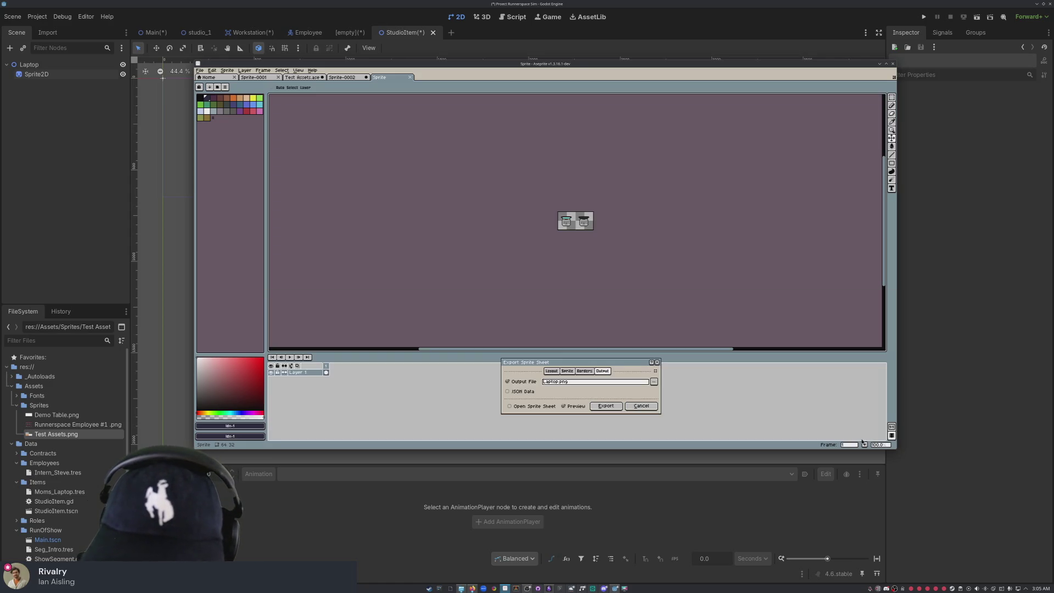
click(654, 382)
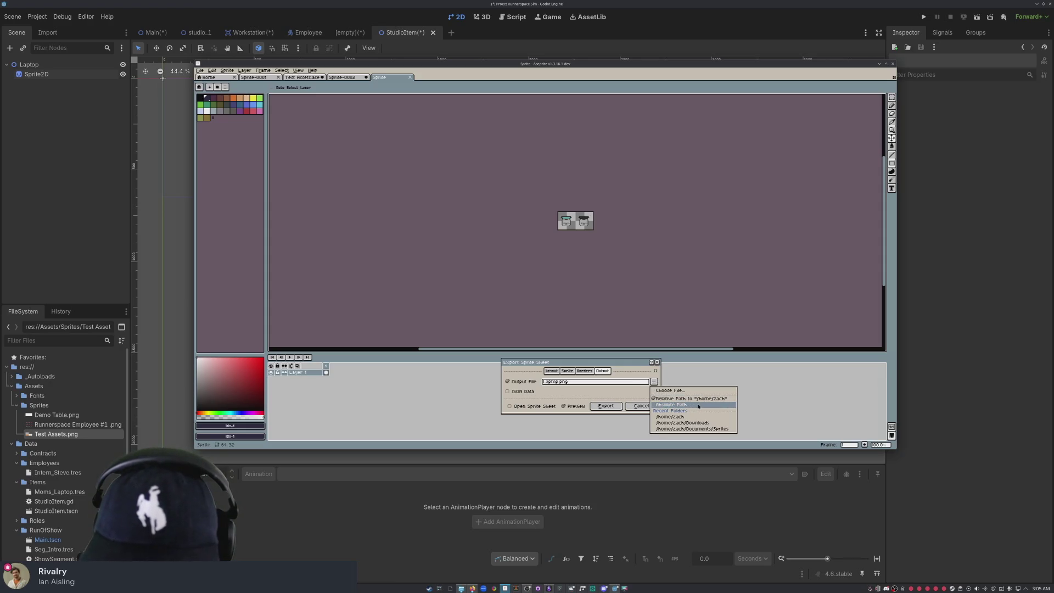
click(704, 429)
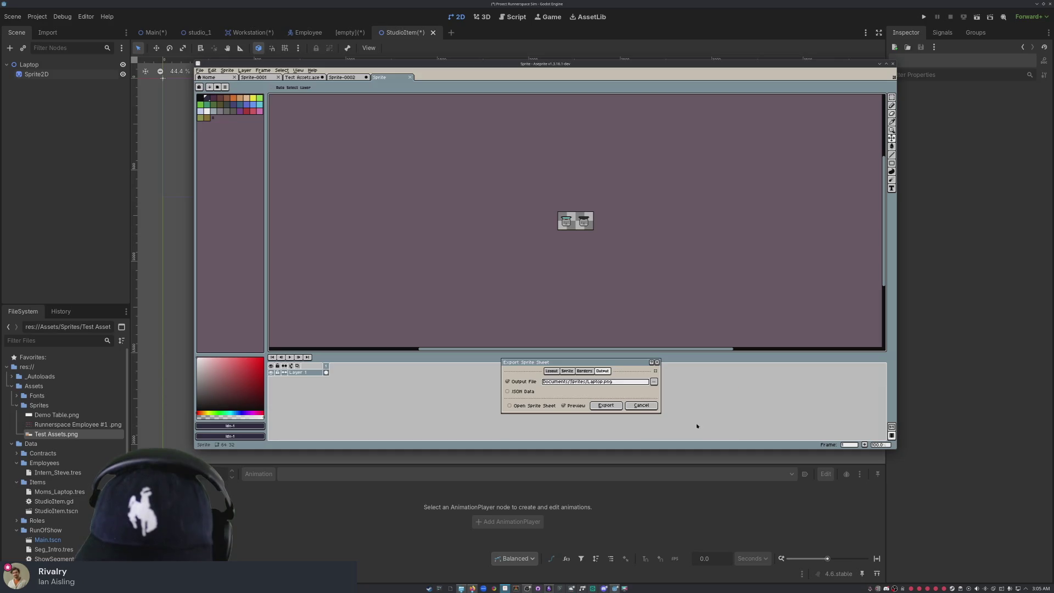
click(607, 406)
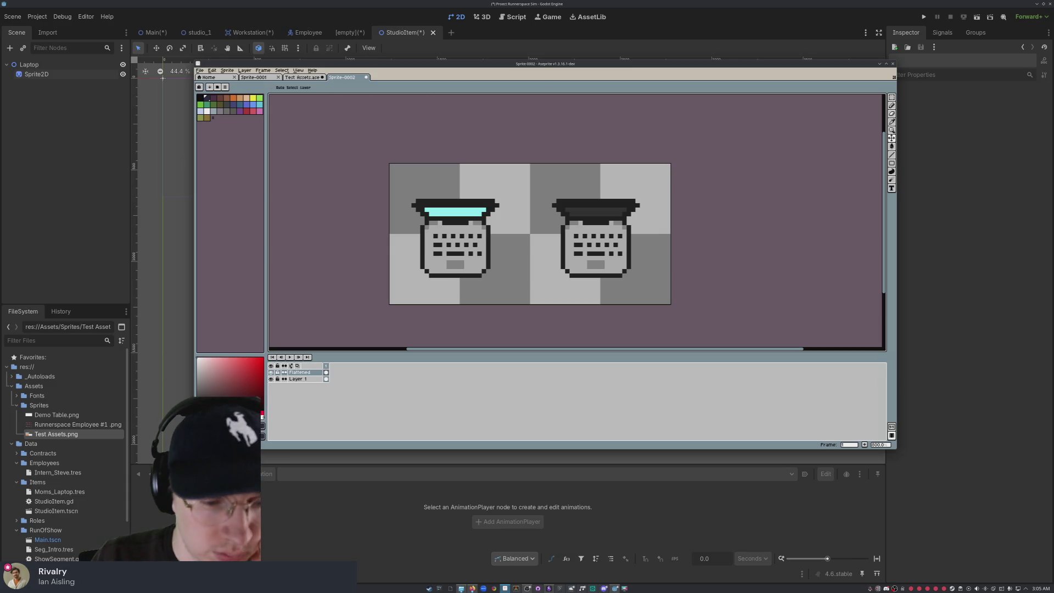
Step: Back in Godot, check the Employee scene and close the unused [empty] scene tab
click(163, 78)
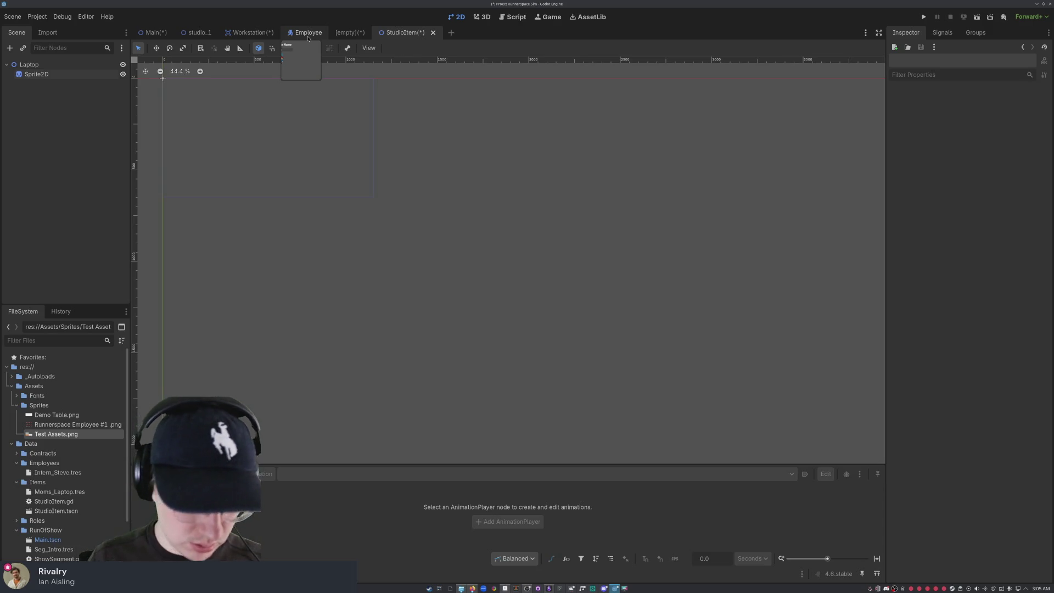
click(308, 38)
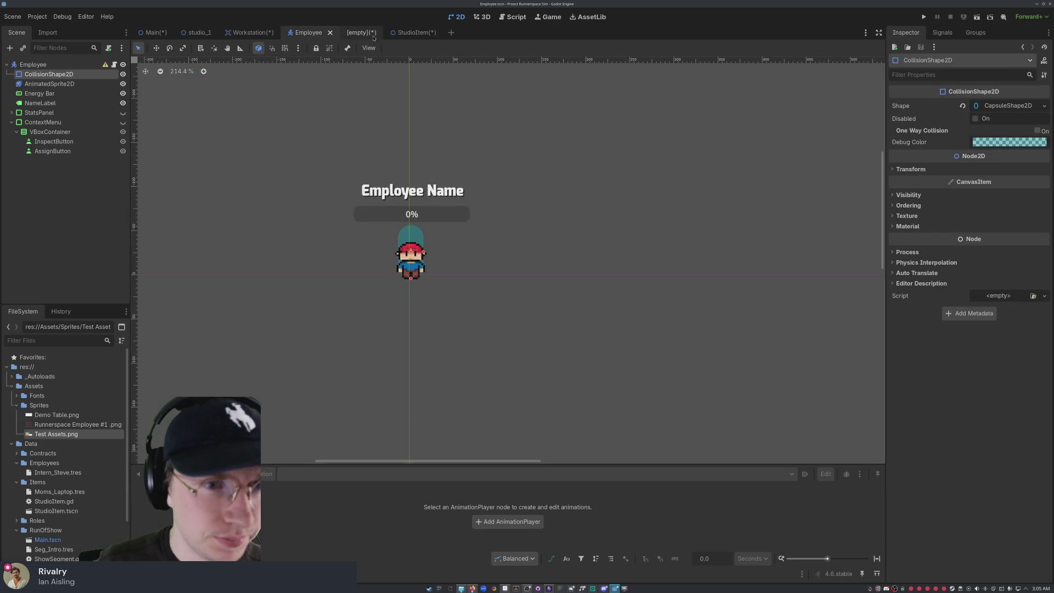
click(354, 33)
key(ctrl+Tab)
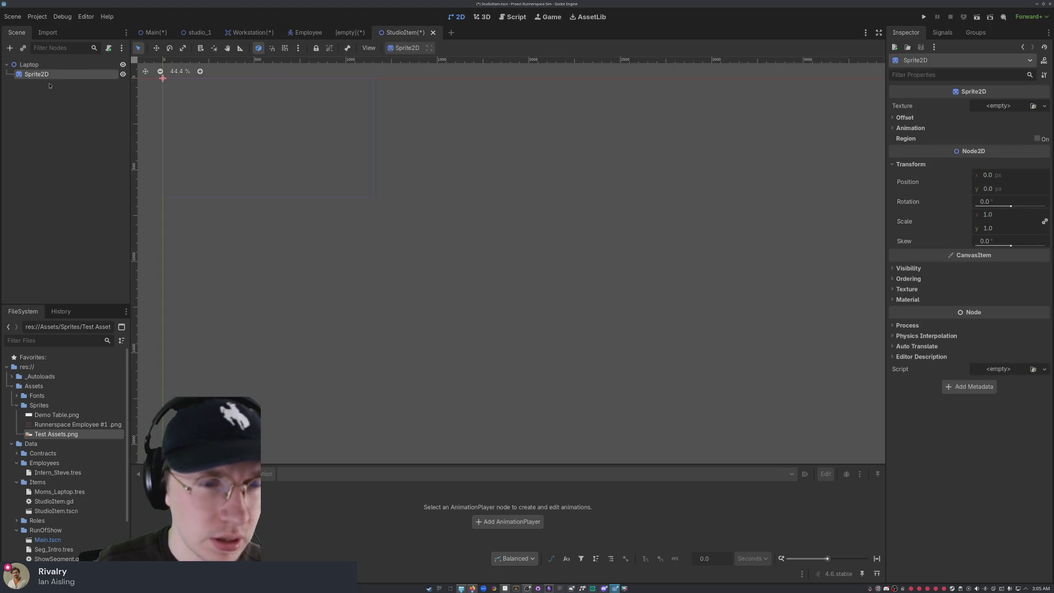
key(ctrl+shift+Tab)
click(374, 33)
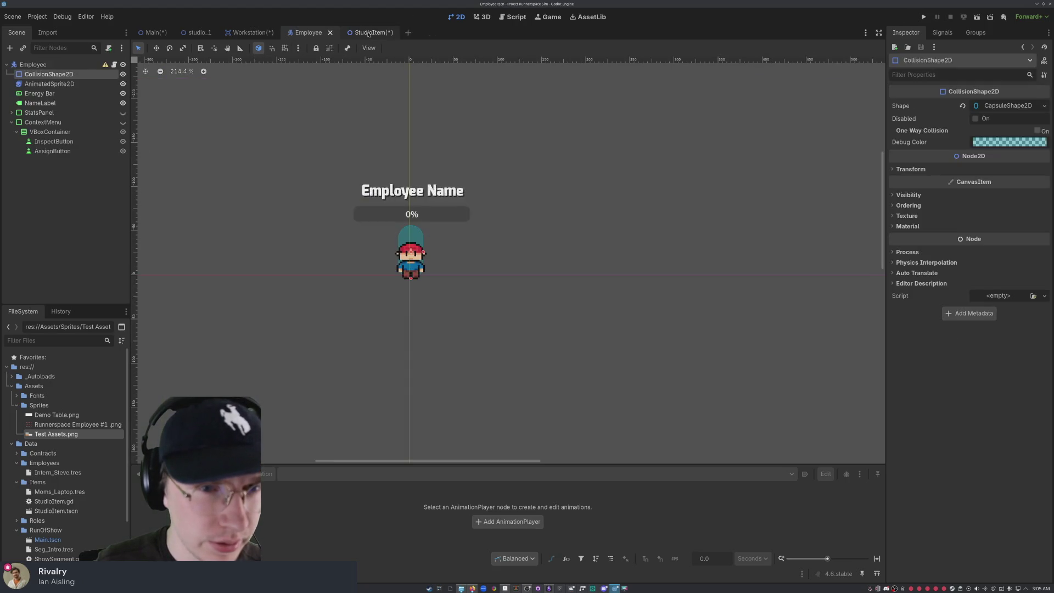
click(49, 78)
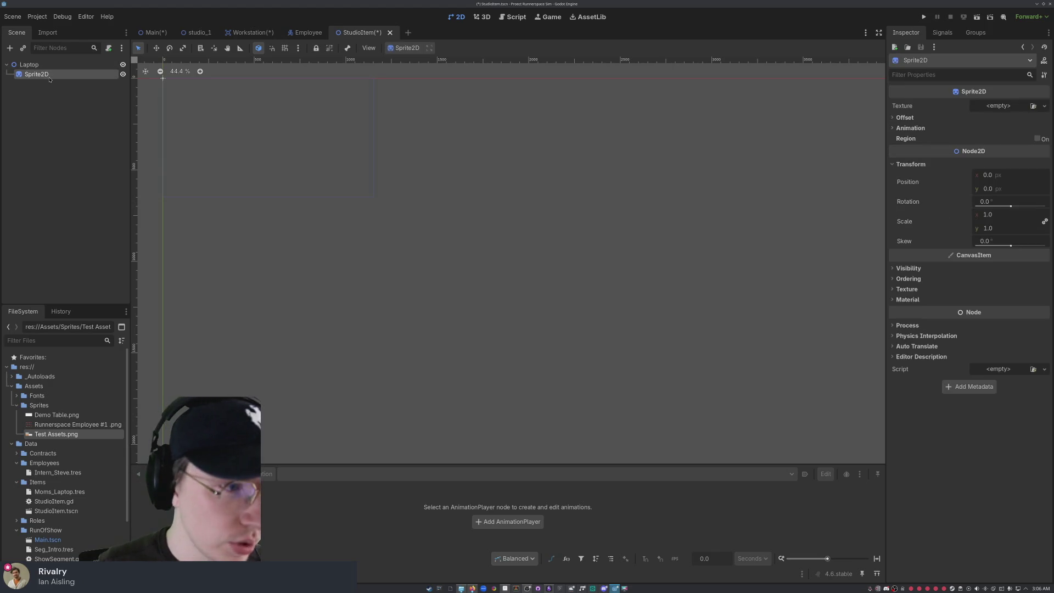
Step: Add an AnimatedSprite2D child node under the Laptop root
click(48, 100)
right_click(48, 100)
click(71, 105)
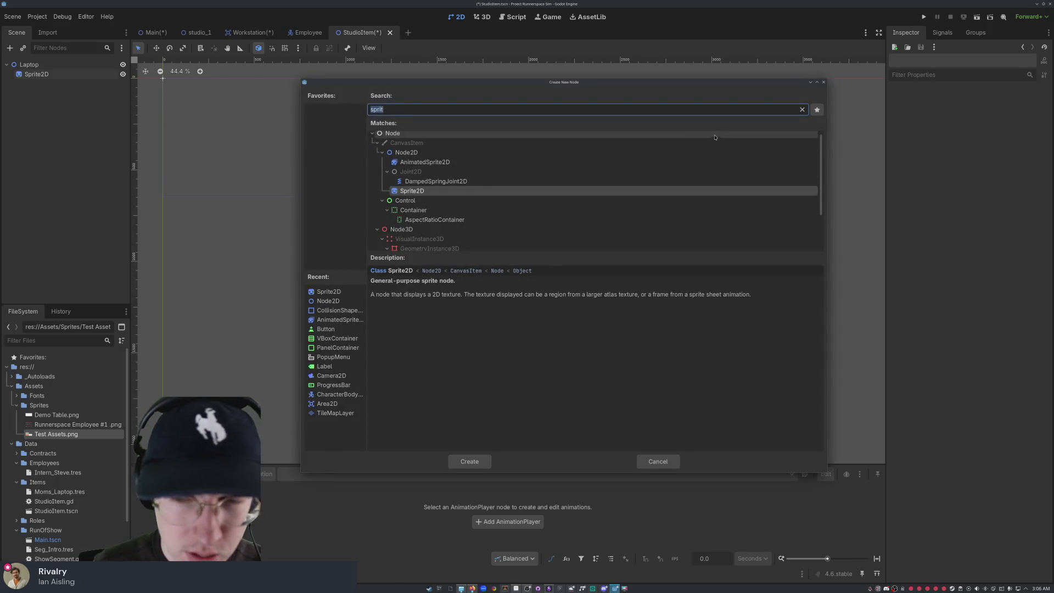
click(493, 164)
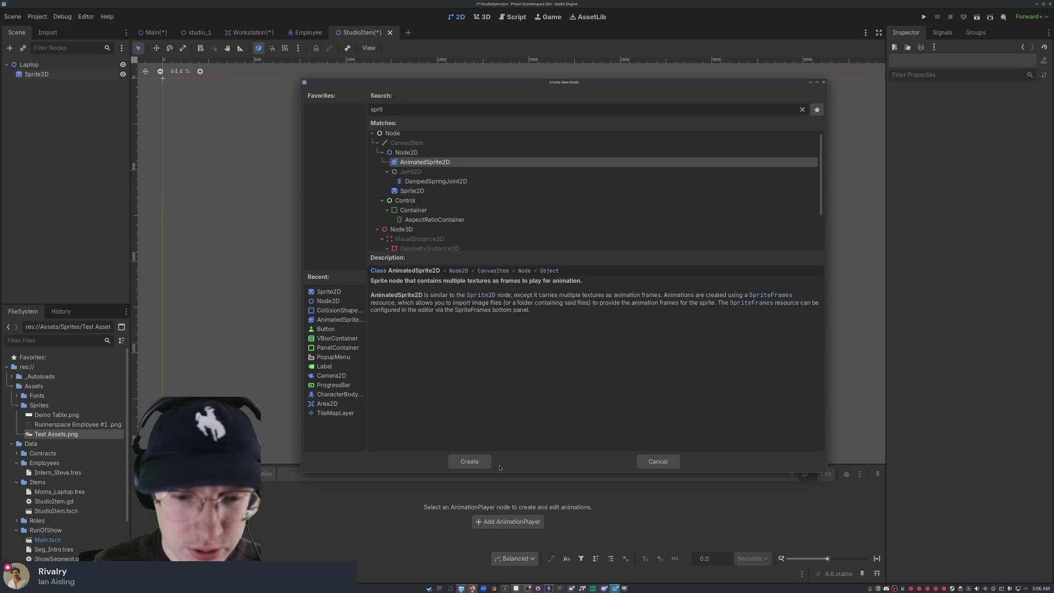
click(480, 462)
Step: Delete the old Sprite2D node and confirm the deletion
click(49, 75)
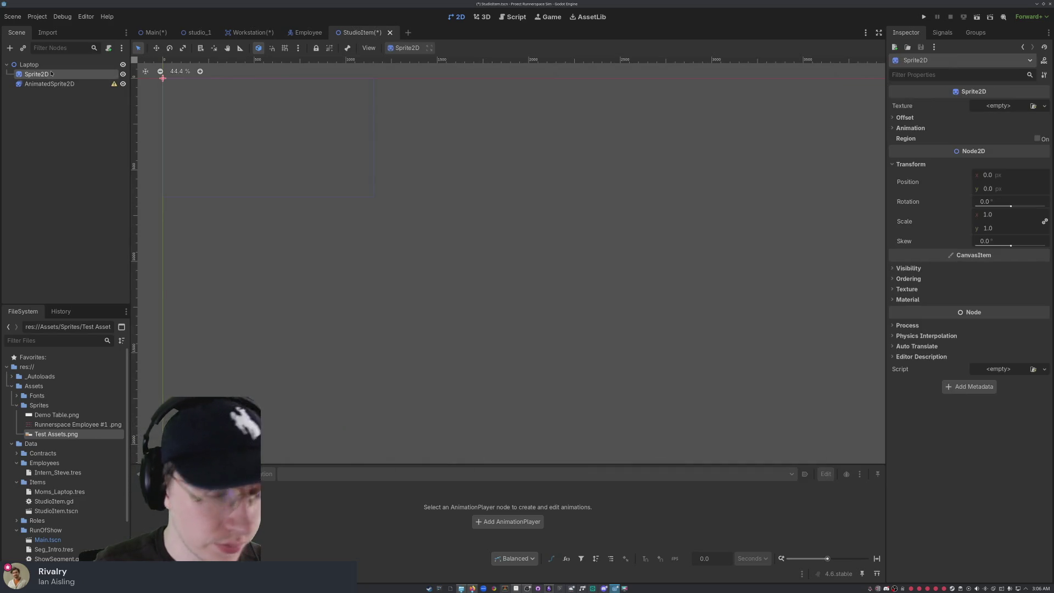
right_click(51, 74)
key(Escape)
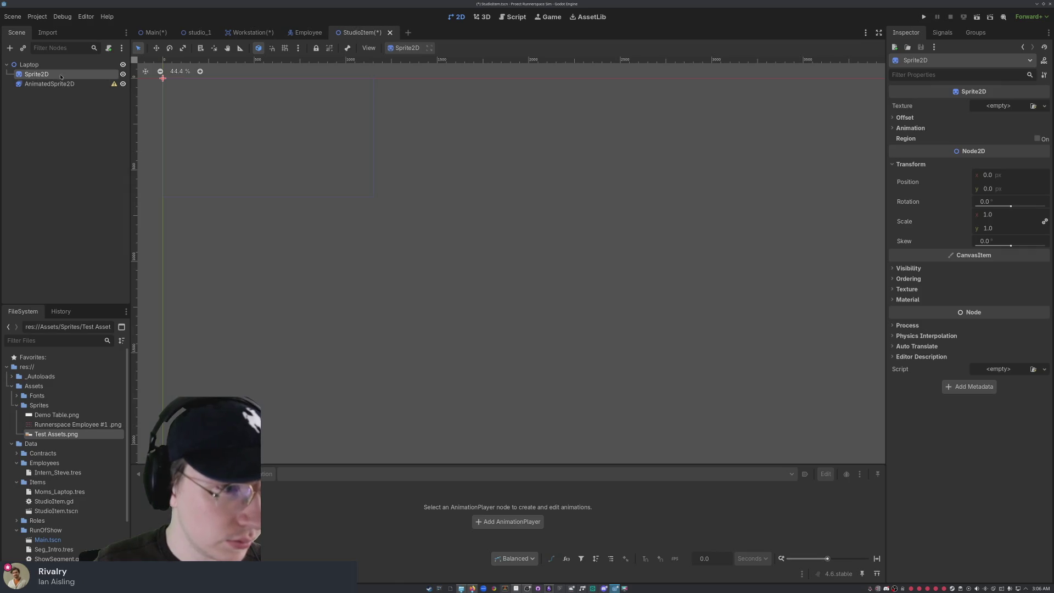
double_click(58, 75)
key(Escape)
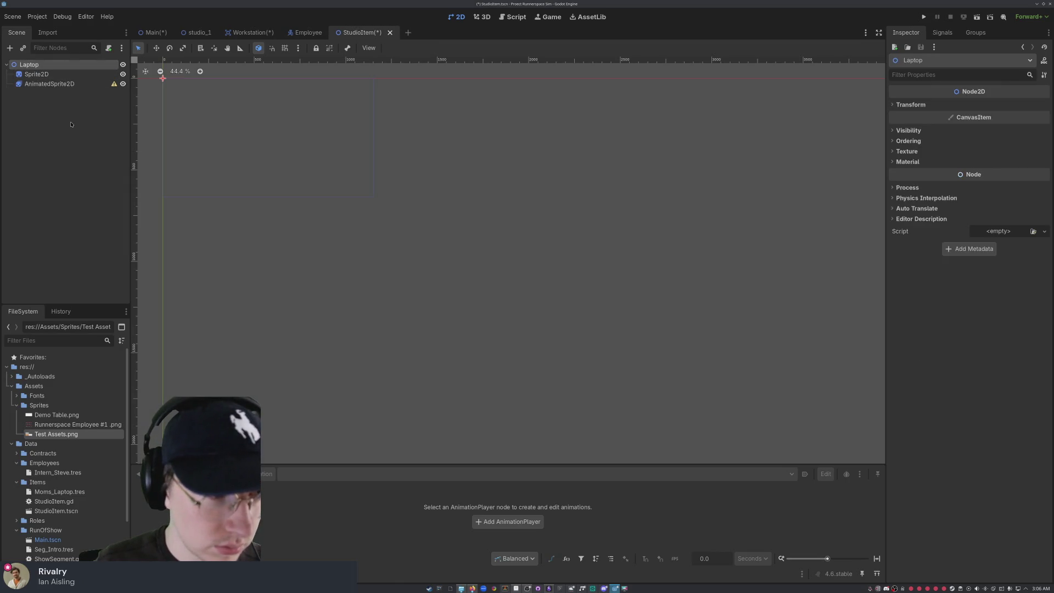
click(61, 78)
key(Delete)
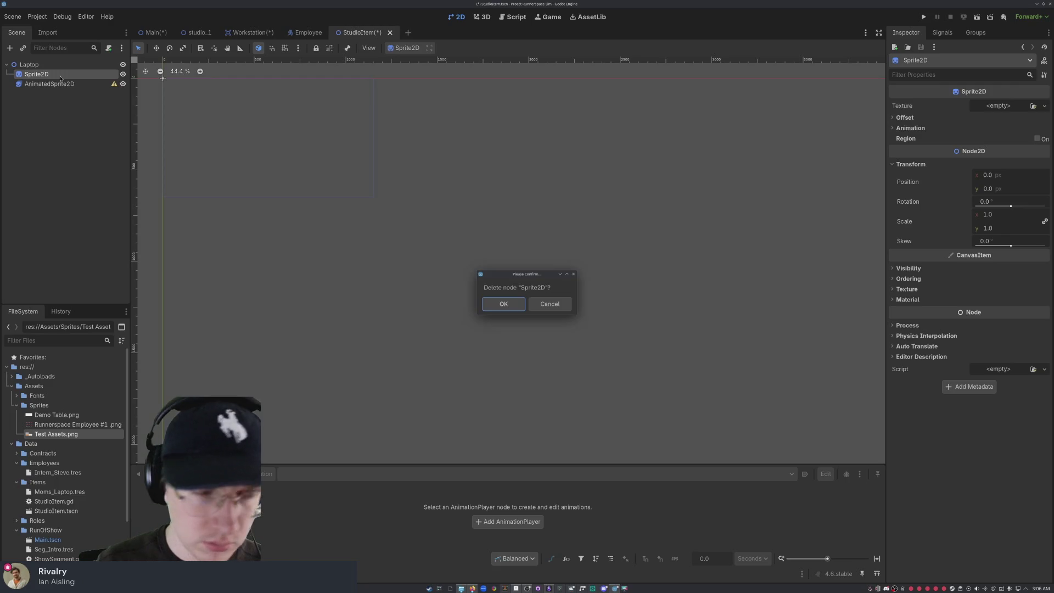
click(503, 303)
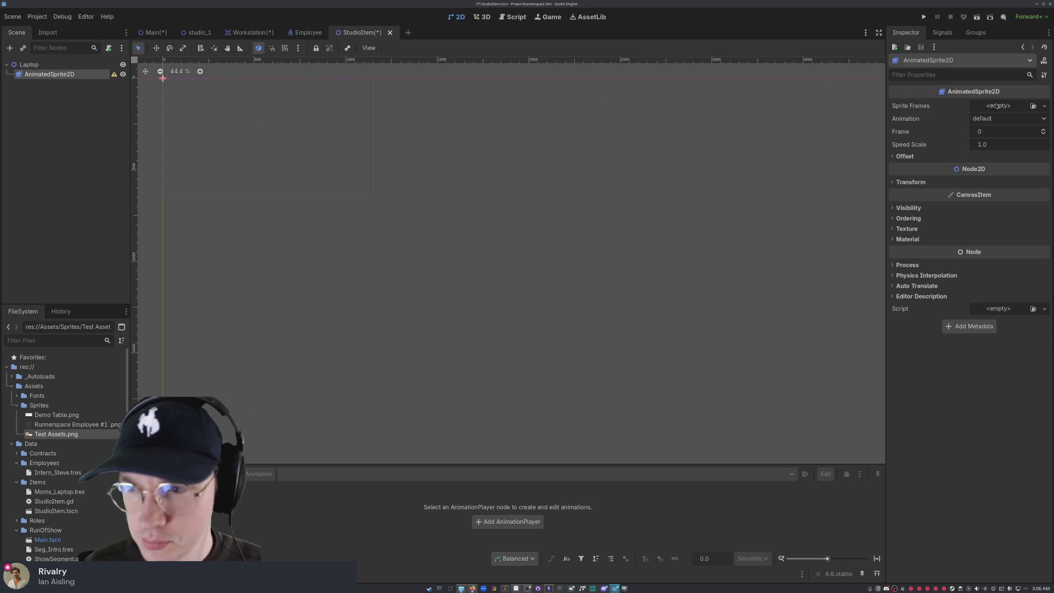
Step: Give the AnimatedSprite2D a new SpriteFrames and load Assets/Sprites/Test Assets.png as a sprite sheet
click(1044, 106)
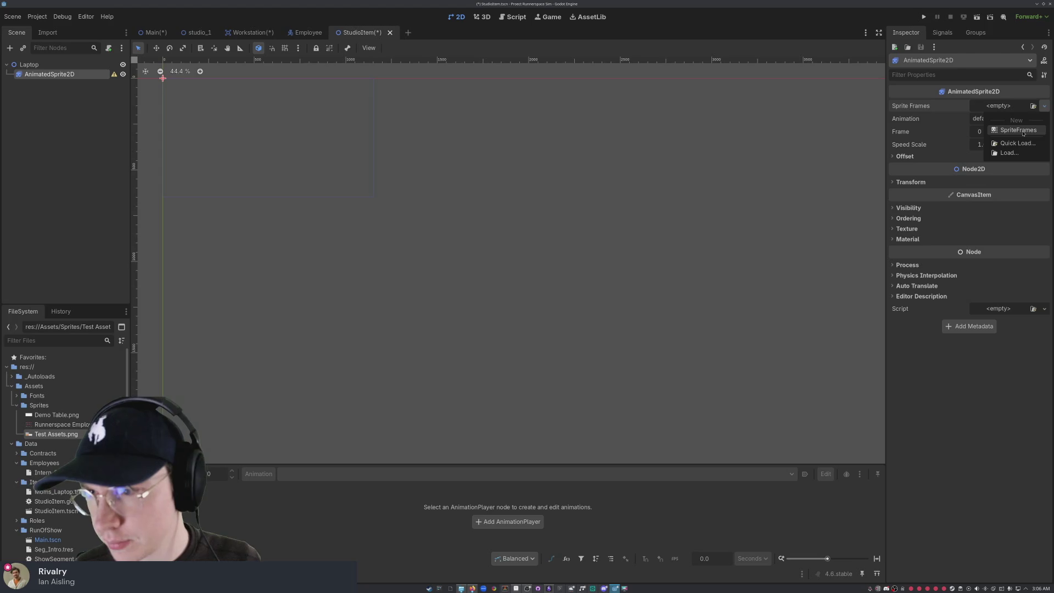
click(1018, 130)
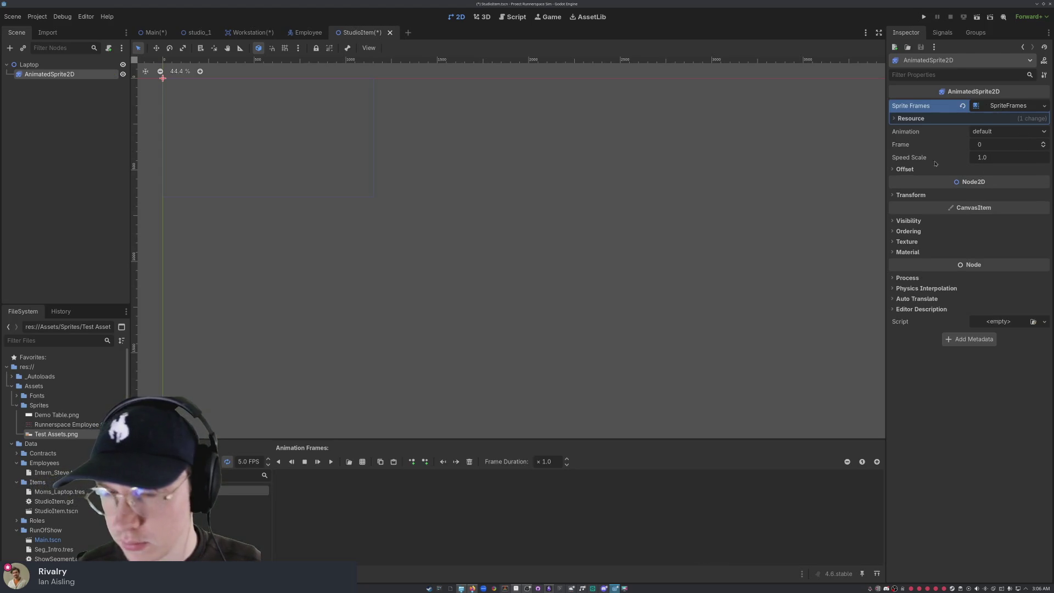
click(362, 463)
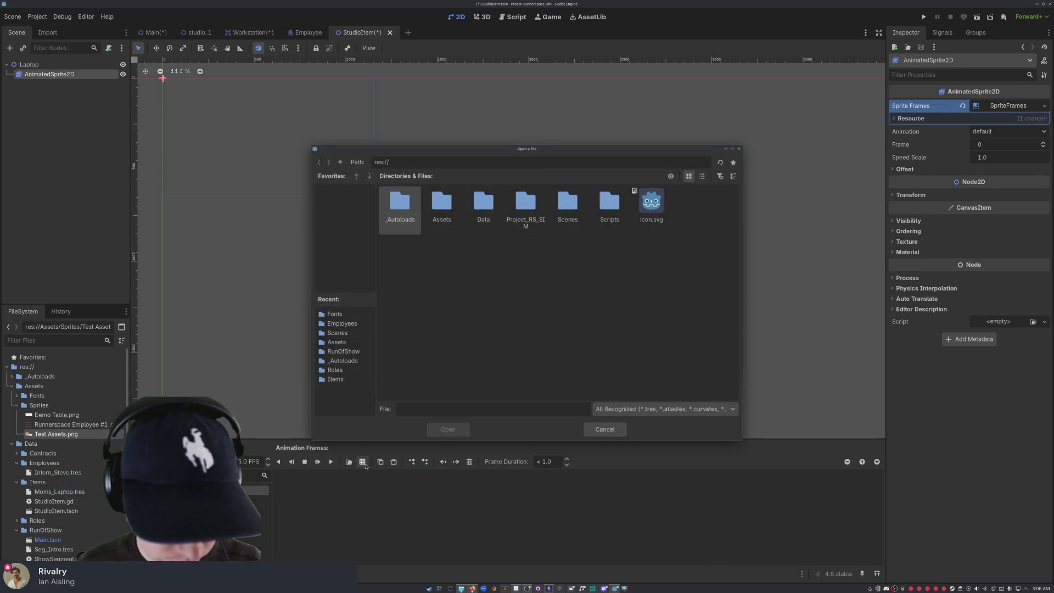
double_click(577, 209)
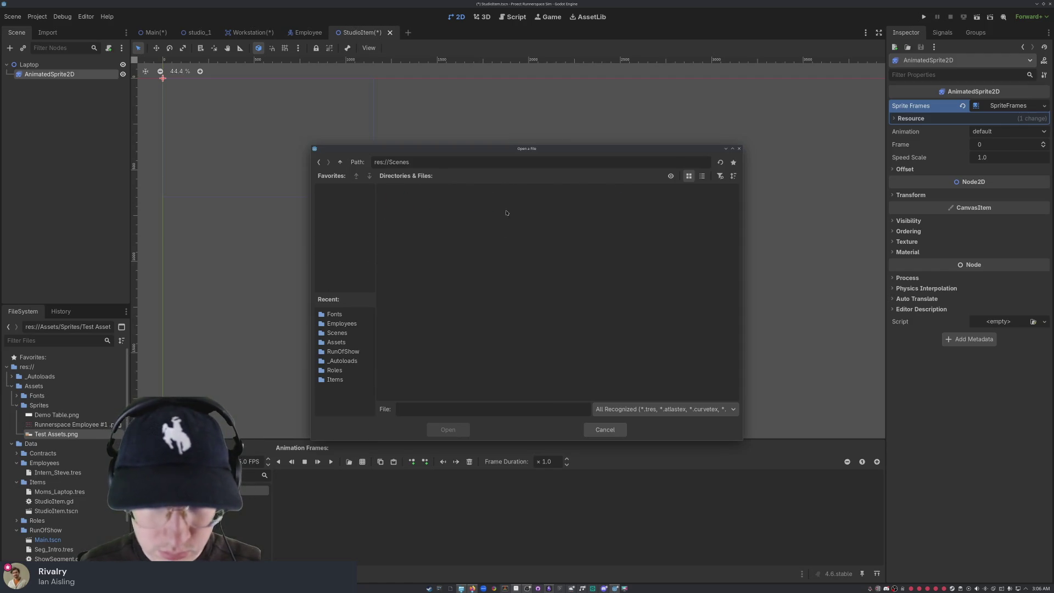
click(319, 162)
double_click(612, 205)
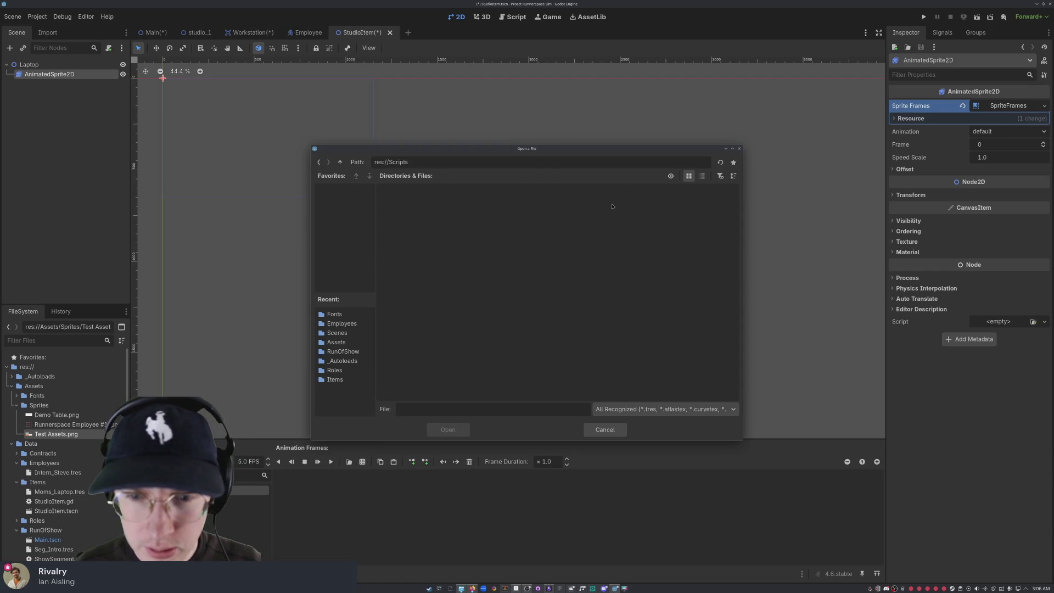
click(318, 162)
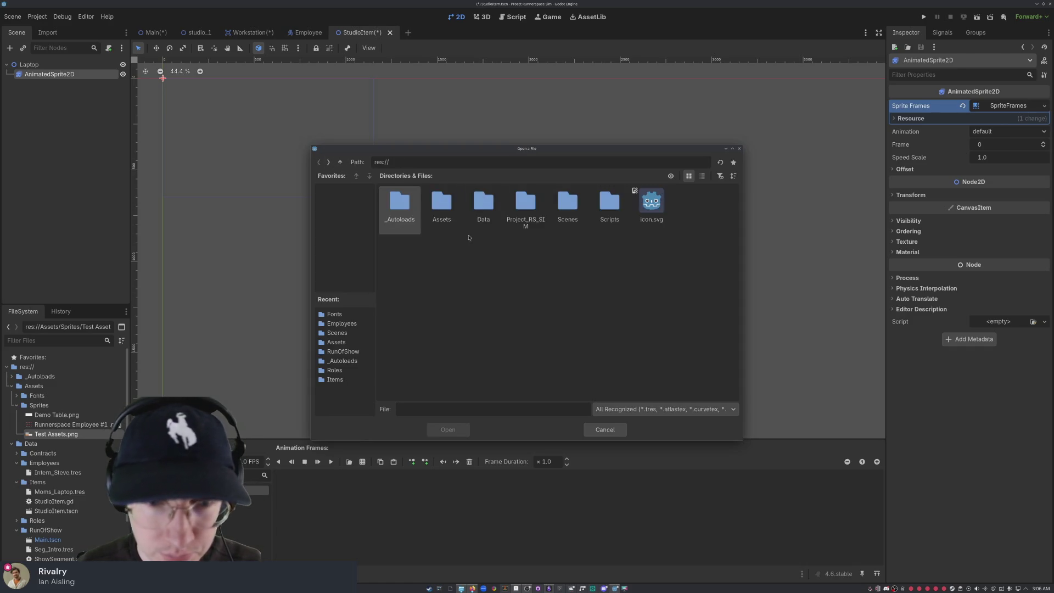
double_click(435, 207)
double_click(441, 209)
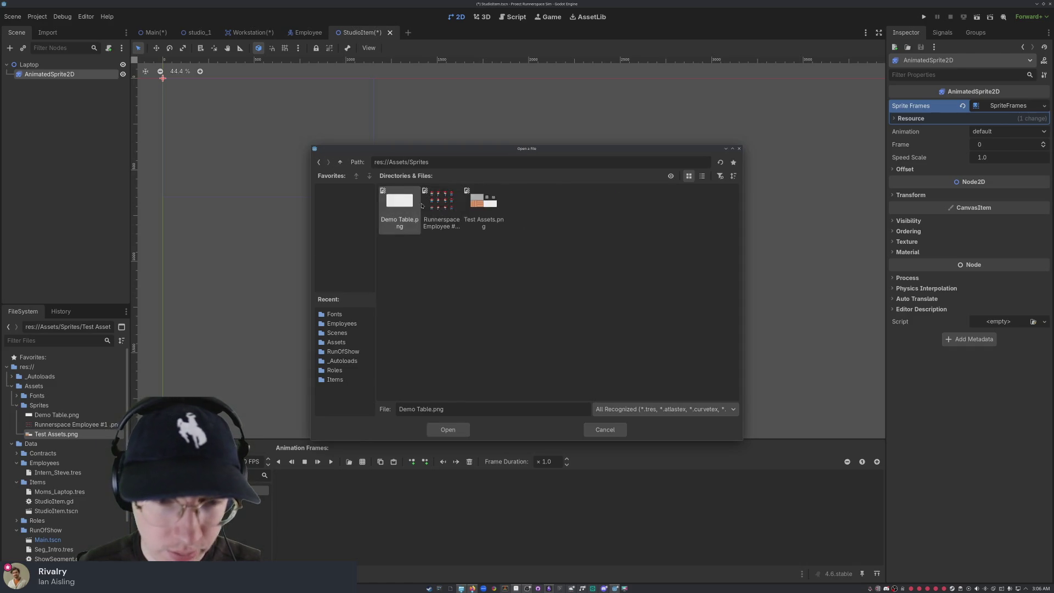
click(483, 206)
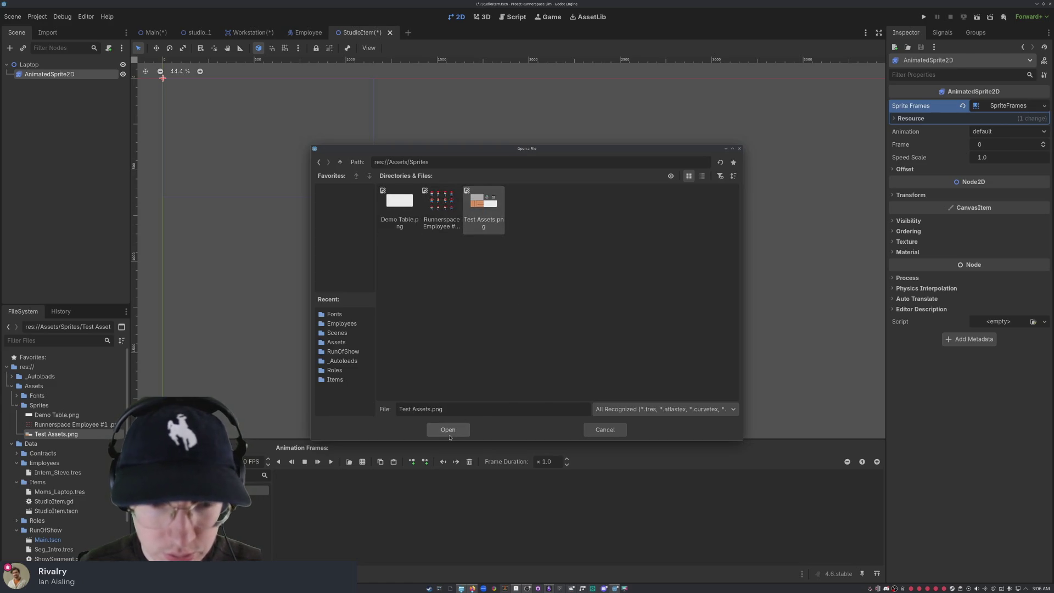
click(448, 429)
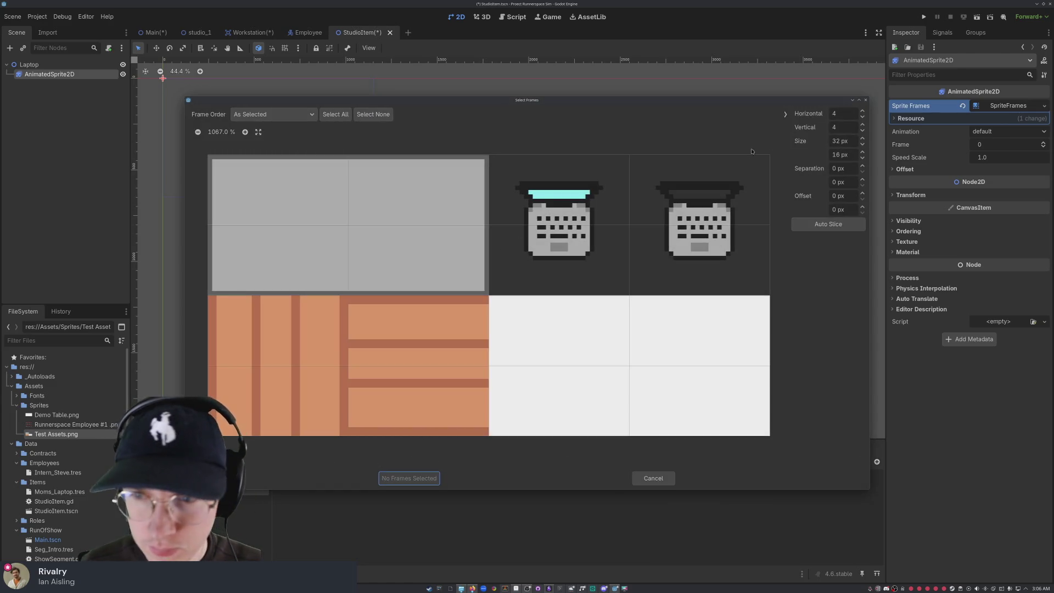
Step: Select the two laptop cells and add them as 2 frames to the default animation
scroll(864, 152, up, 7)
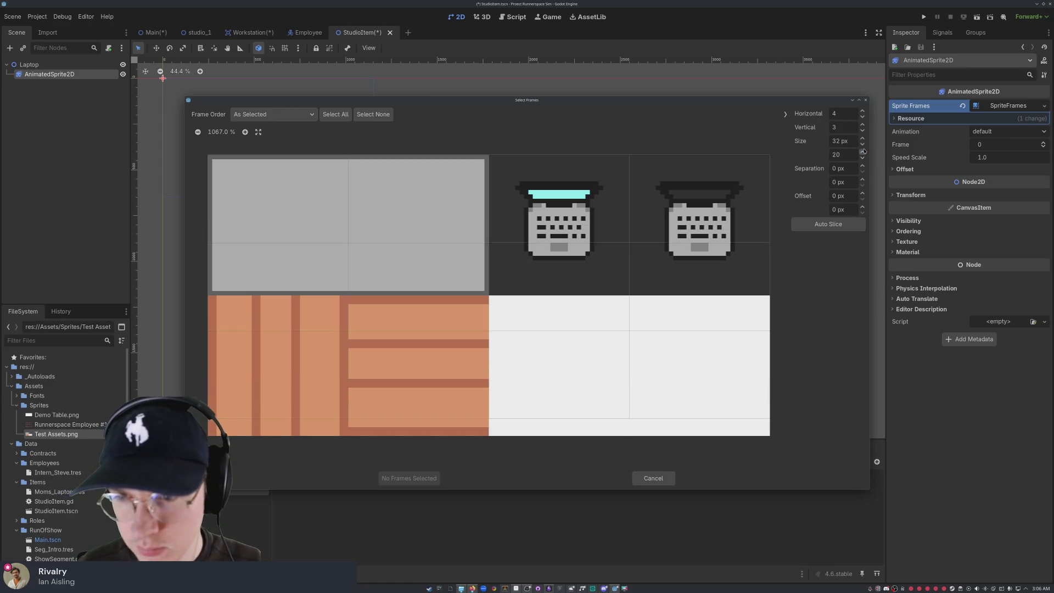
scroll(864, 152, up, 9)
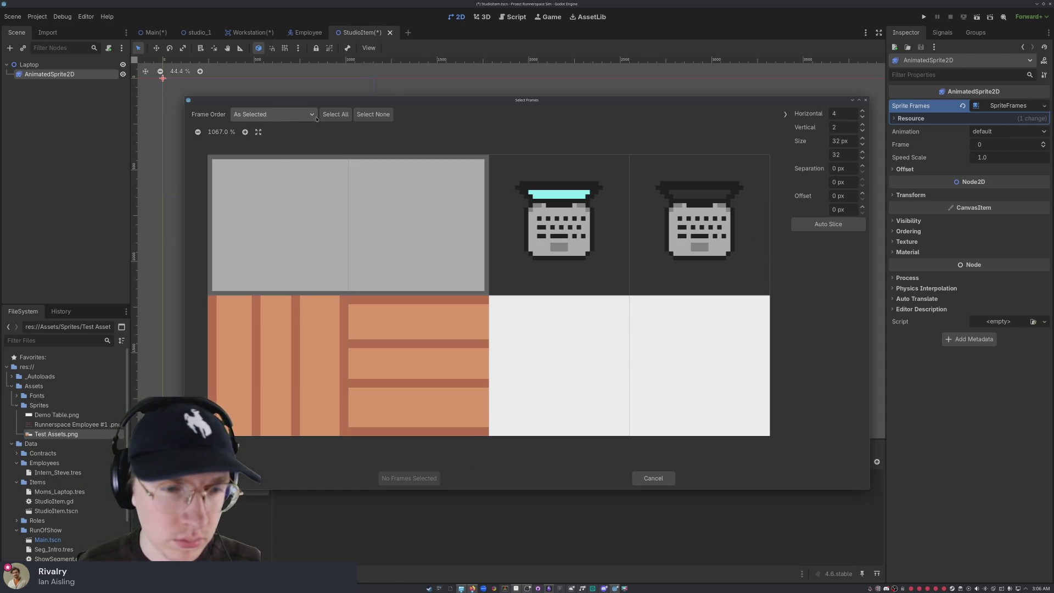
click(558, 236)
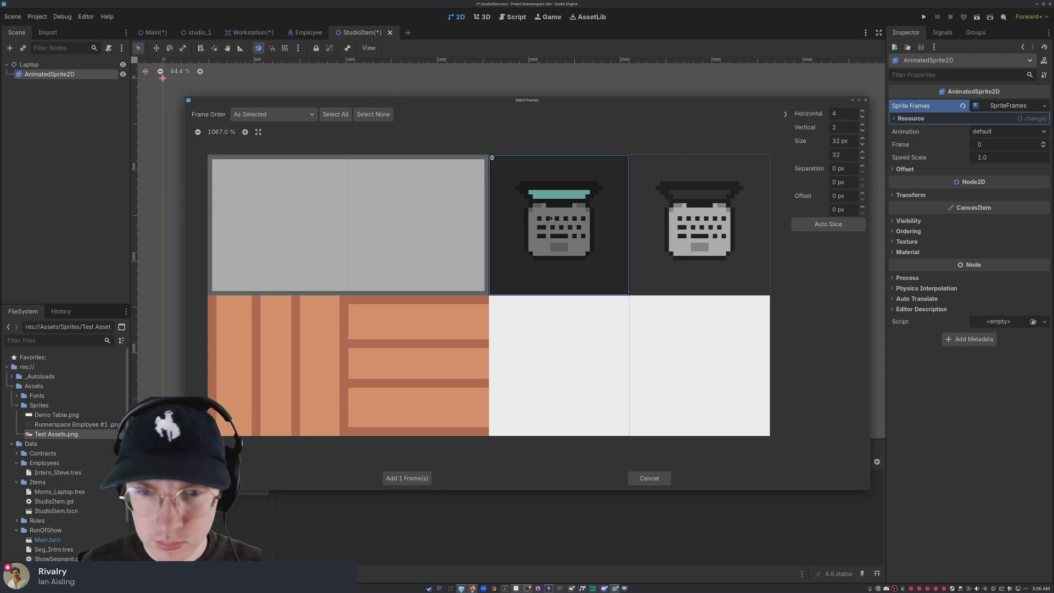
click(660, 215)
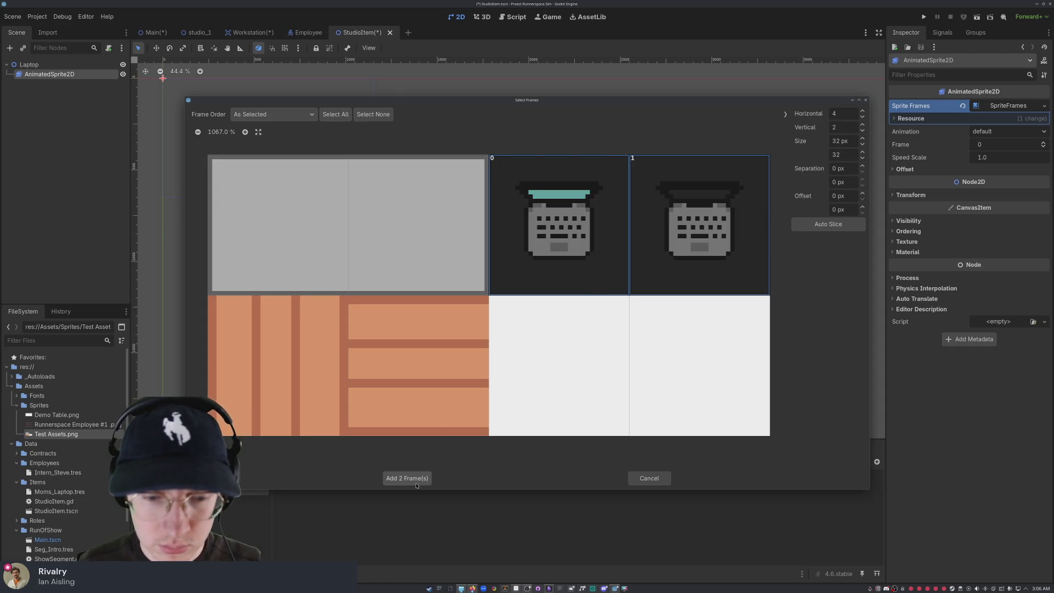
click(407, 478)
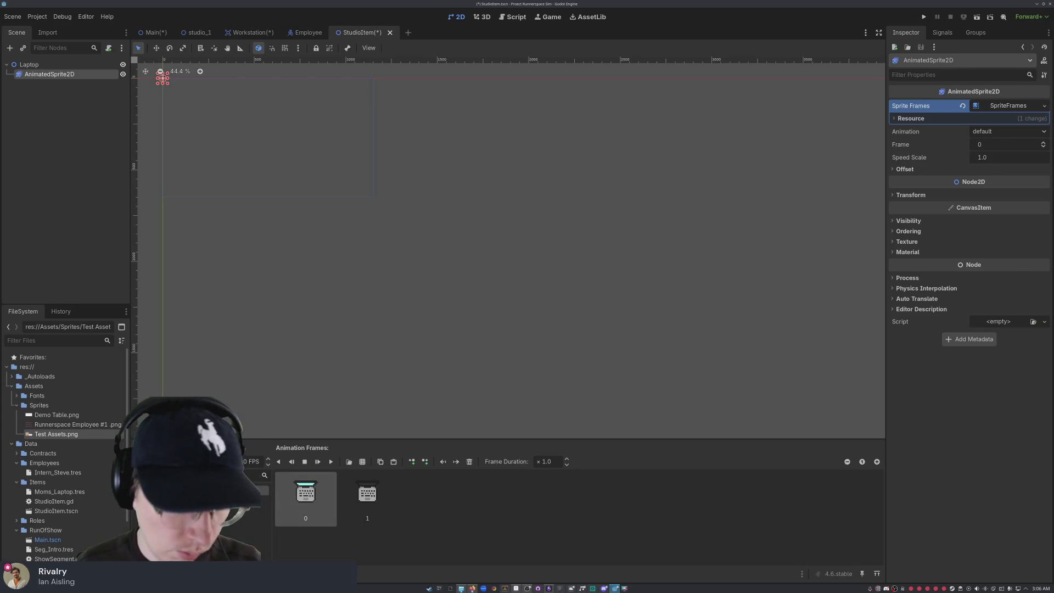
double_click(197, 490)
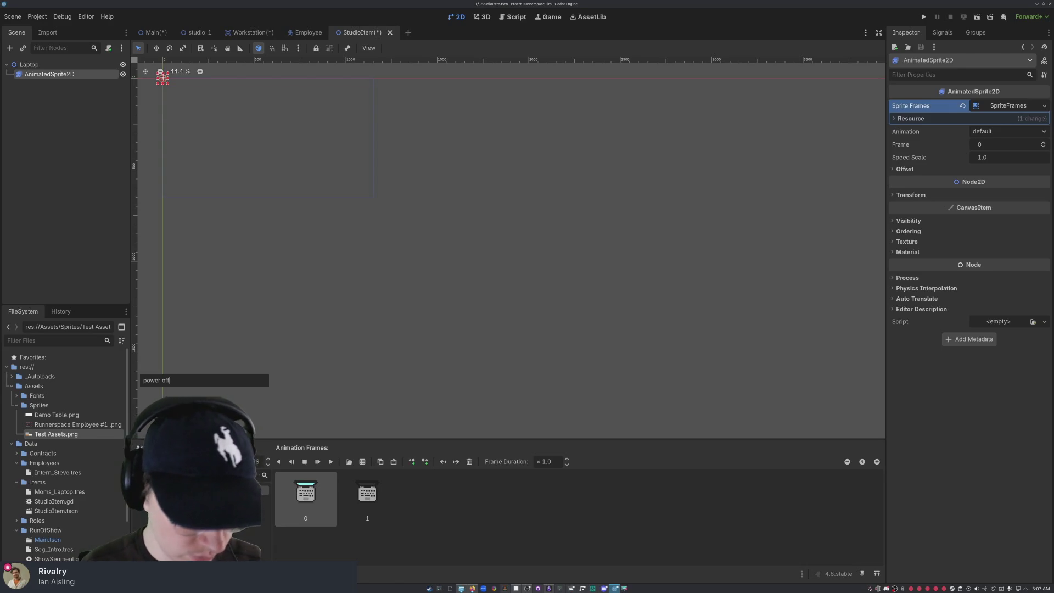
Step: Rename the default animation to 'power off' and enlarge the animation panel
key(Return)
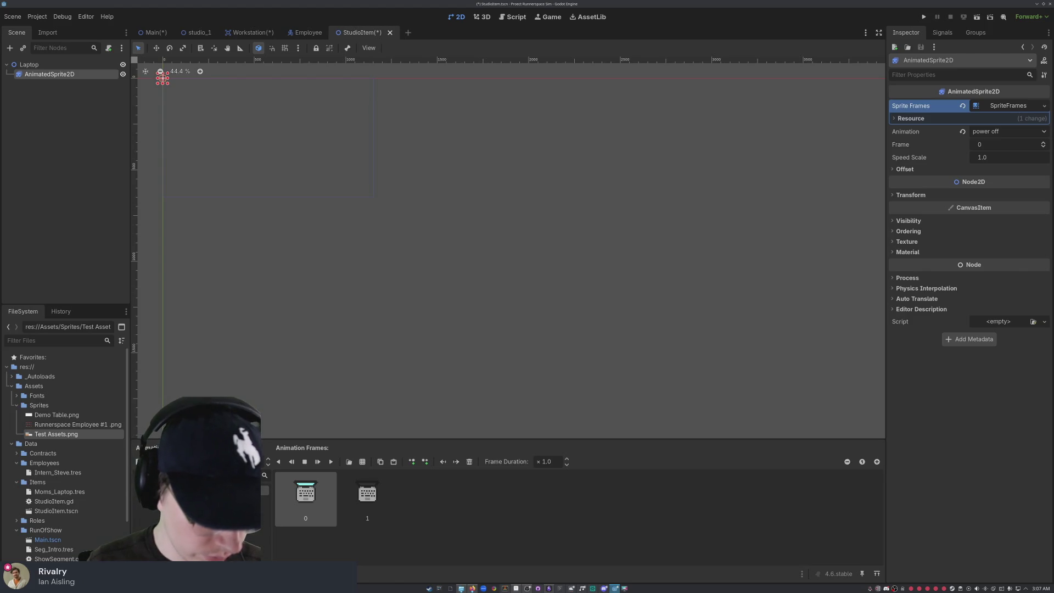
double_click(156, 379)
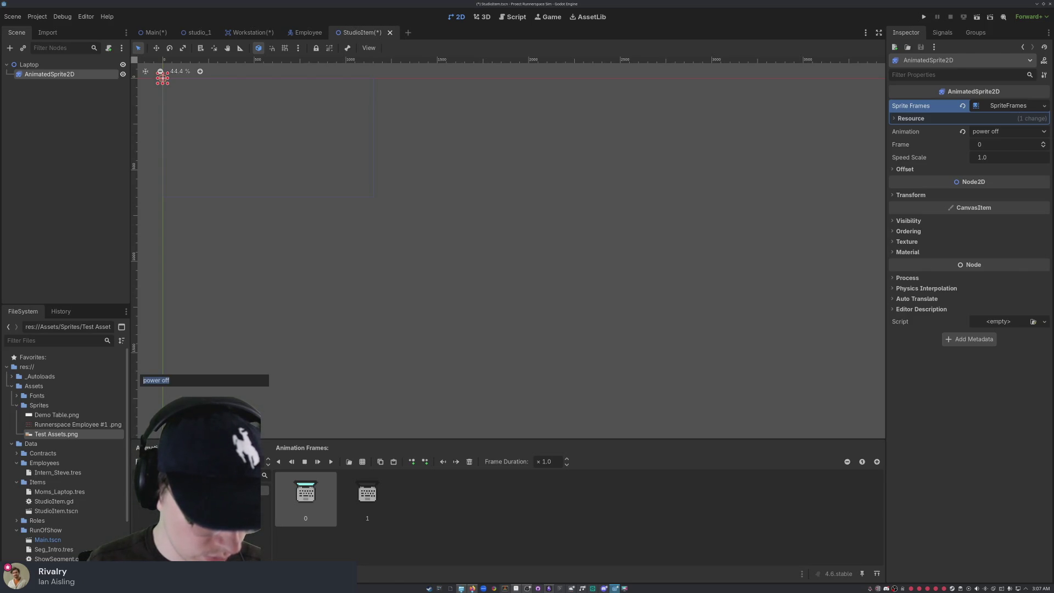
key(Escape)
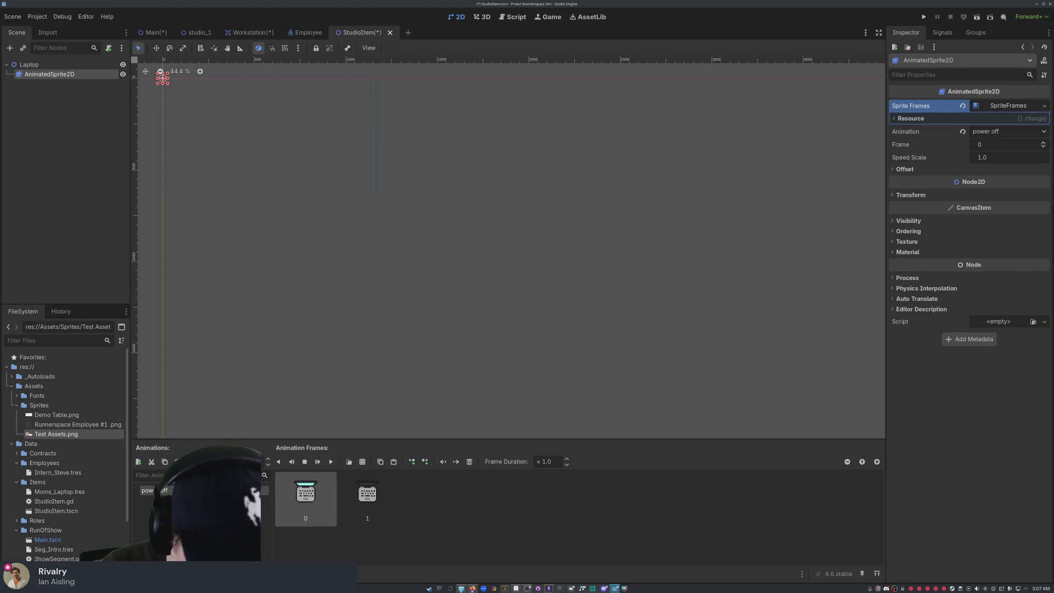
click(149, 490)
key(Return)
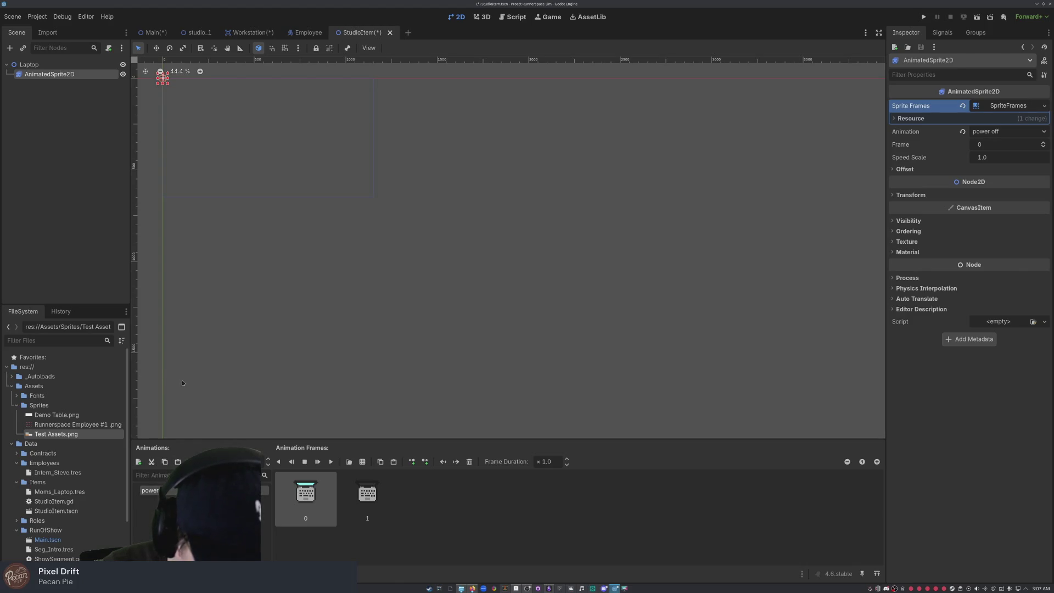
mouse_move(225, 439)
mouse_down()
mouse_move(225, 185)
mouse_move(226, 352)
mouse_up()
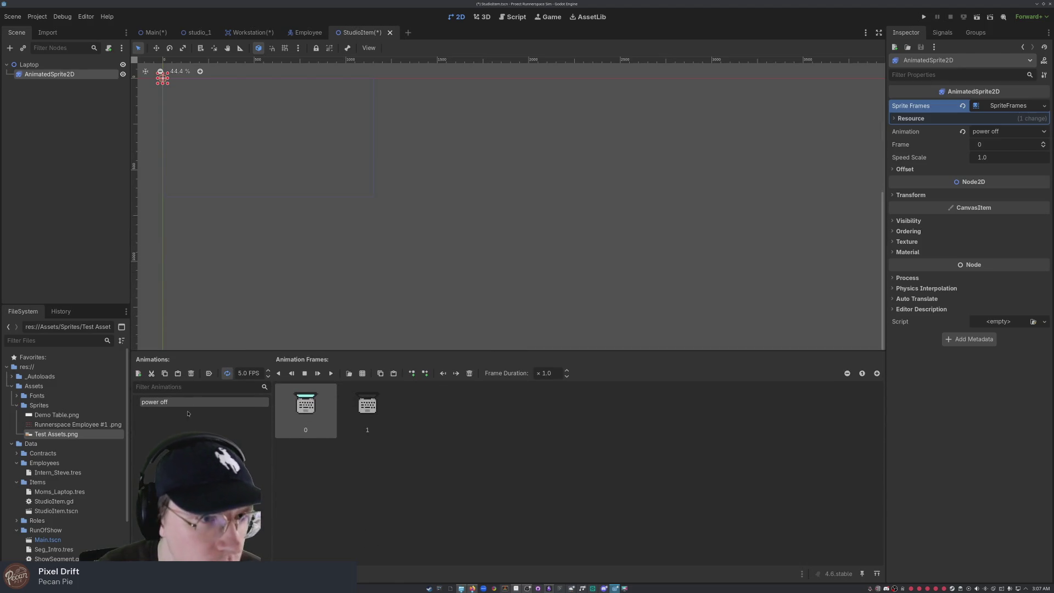
Step: Paste a copy of power off and rename it 'power on'
click(178, 375)
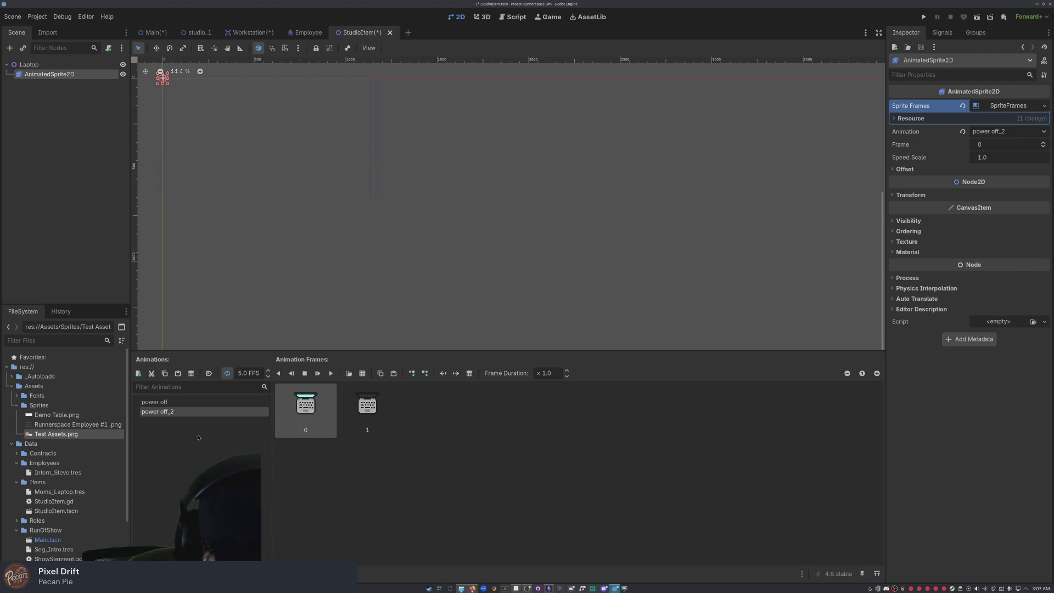
double_click(166, 411)
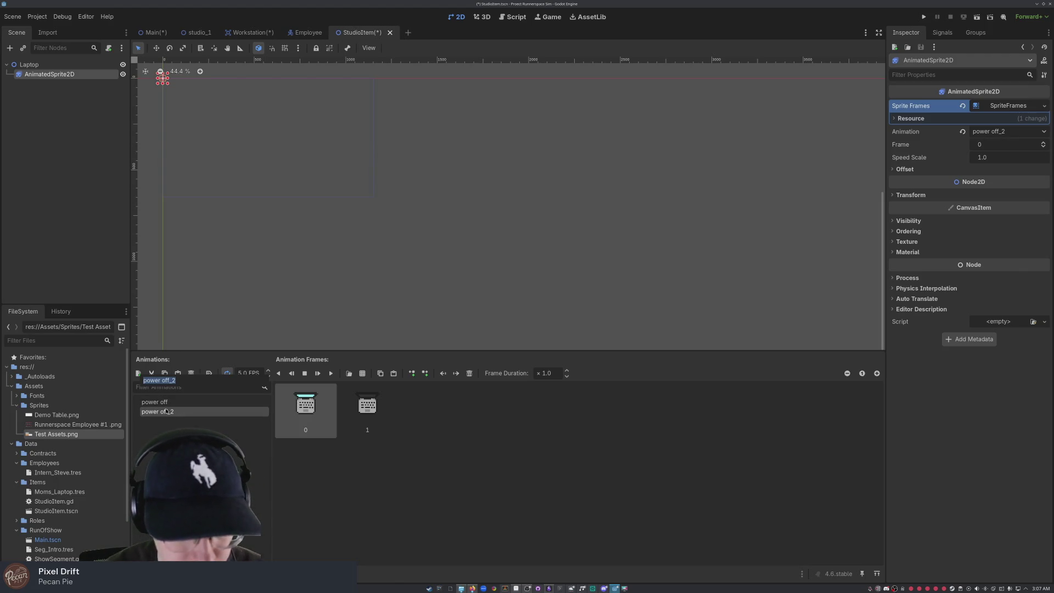
text(animated)
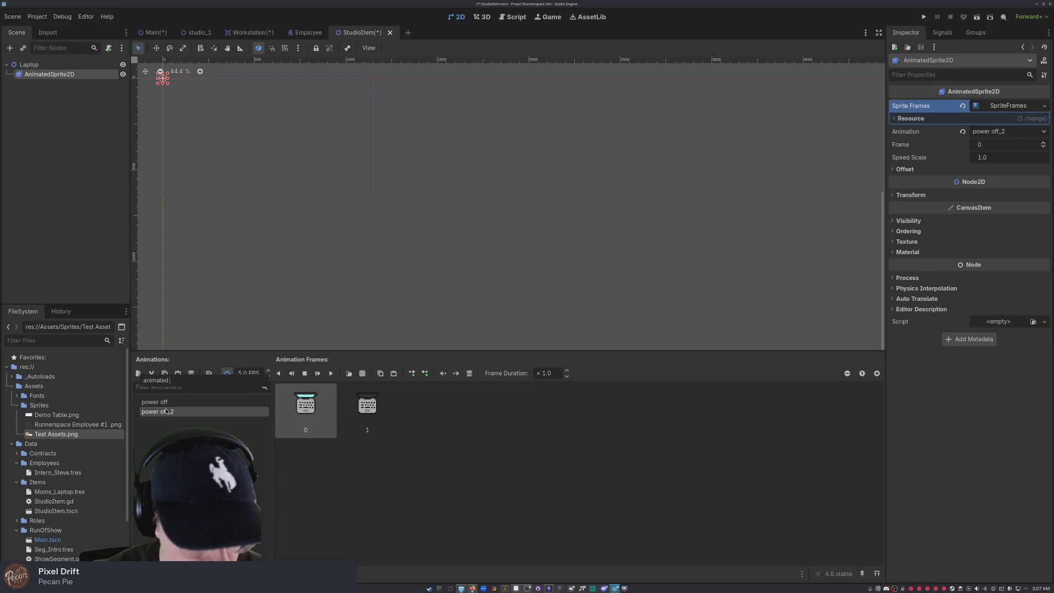
key(BackSpace)
key(BackSpace)
key(BackSpace)
text(power on)
key(Return)
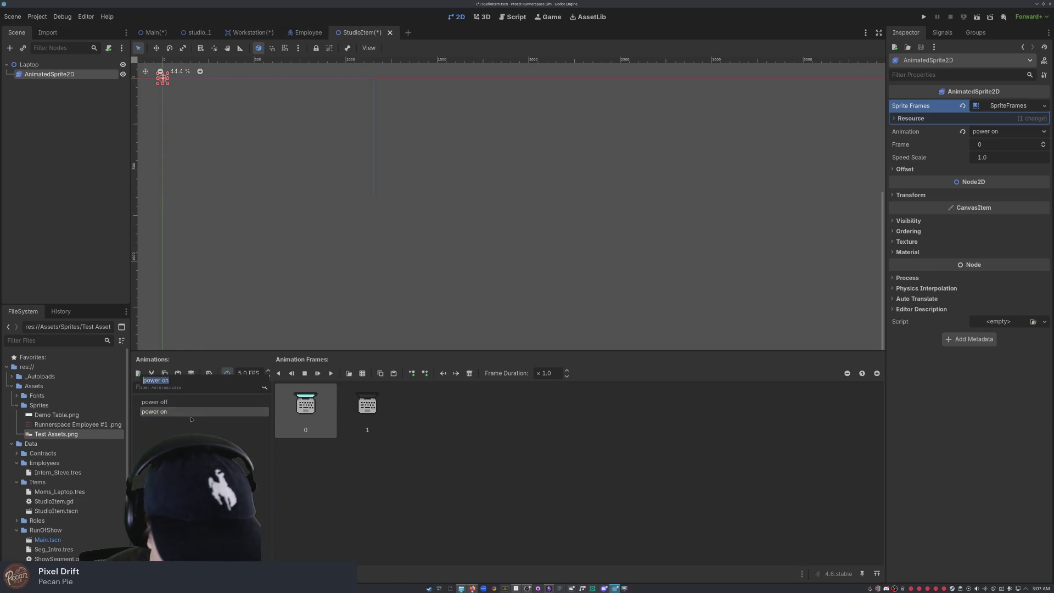
click(296, 405)
Step: Swap the two frames of power on and turn off looping for both animations
drag(293, 407, 407, 407)
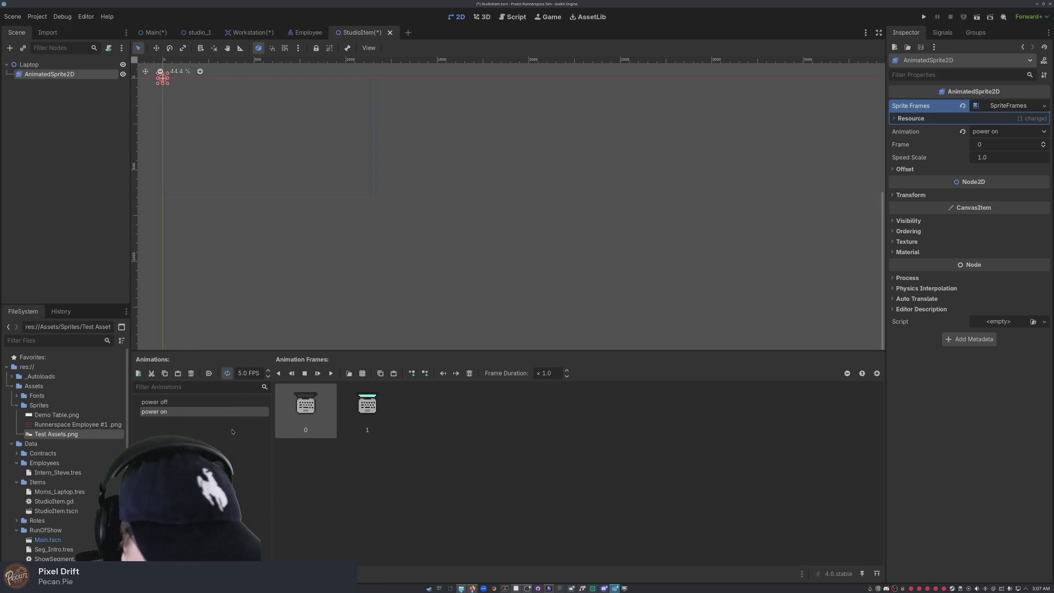
click(227, 373)
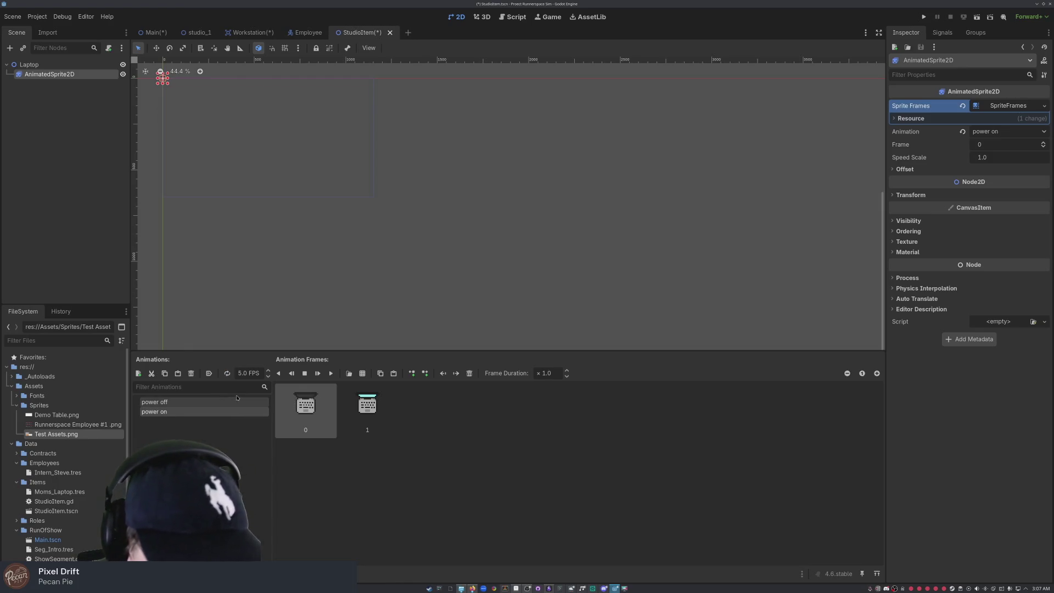
click(196, 401)
click(220, 374)
double_click(206, 404)
click(295, 428)
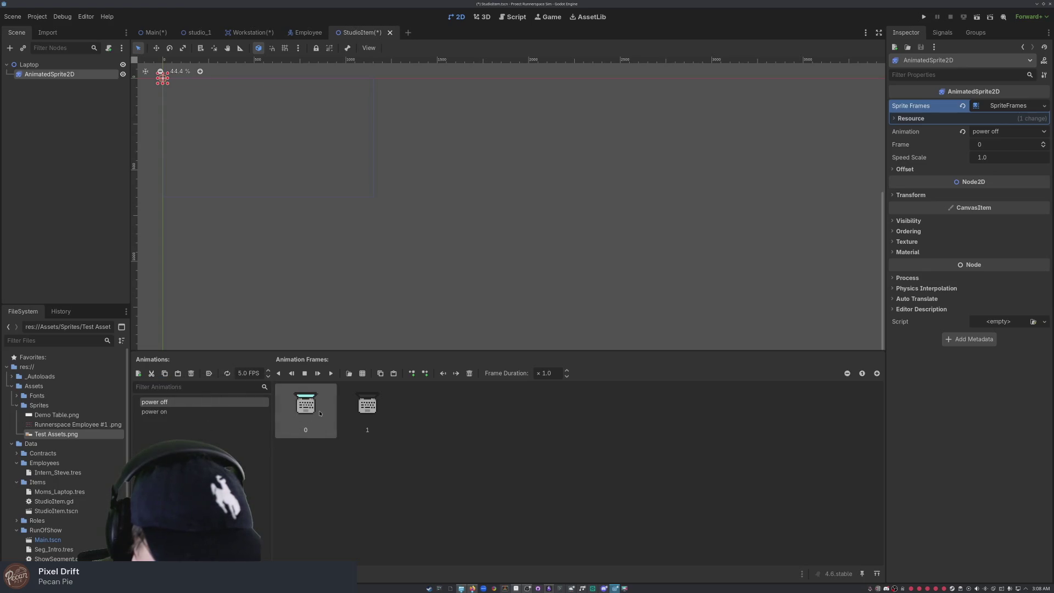
Step: Play power off as a preview and zoom in to centre the laptop sprite
click(330, 375)
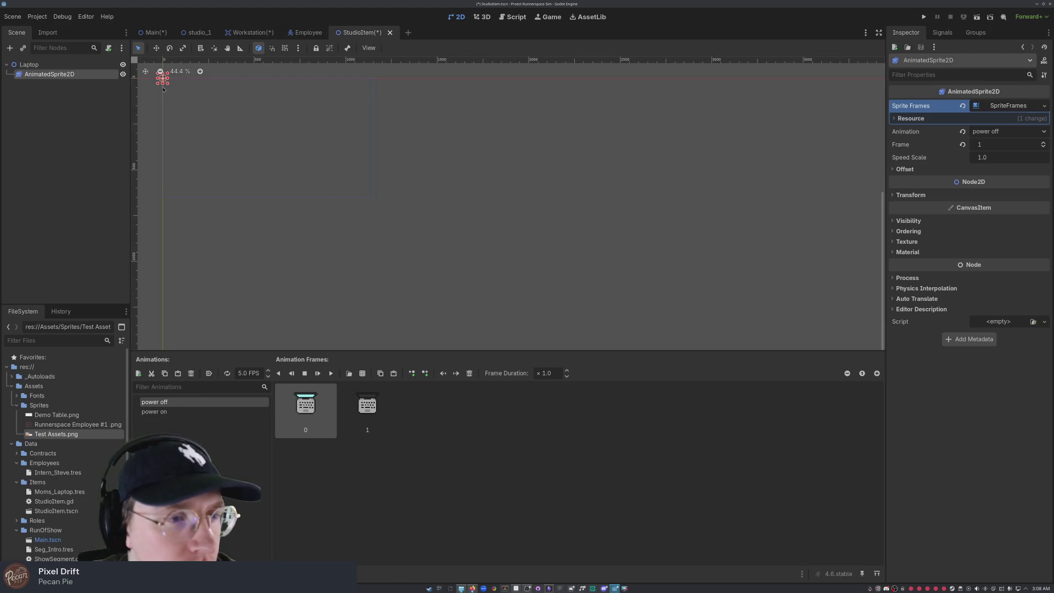
scroll(162, 83, up, 10)
scroll(165, 80, up, 3)
mouse_move(165, 79)
mouse_down()
mouse_move(269, 93)
mouse_move(369, 124)
mouse_move(477, 215)
mouse_move(349, 147)
mouse_up()
scroll(170, 152, up, 4)
mouse_move(180, 134)
mouse_down()
mouse_move(207, 156)
mouse_move(333, 189)
mouse_up()
click(117, 193)
Step: Add a CollisionShape2D child under Laptop, searching 'colli'
right_click(45, 130)
right_click(73, 134)
click(88, 141)
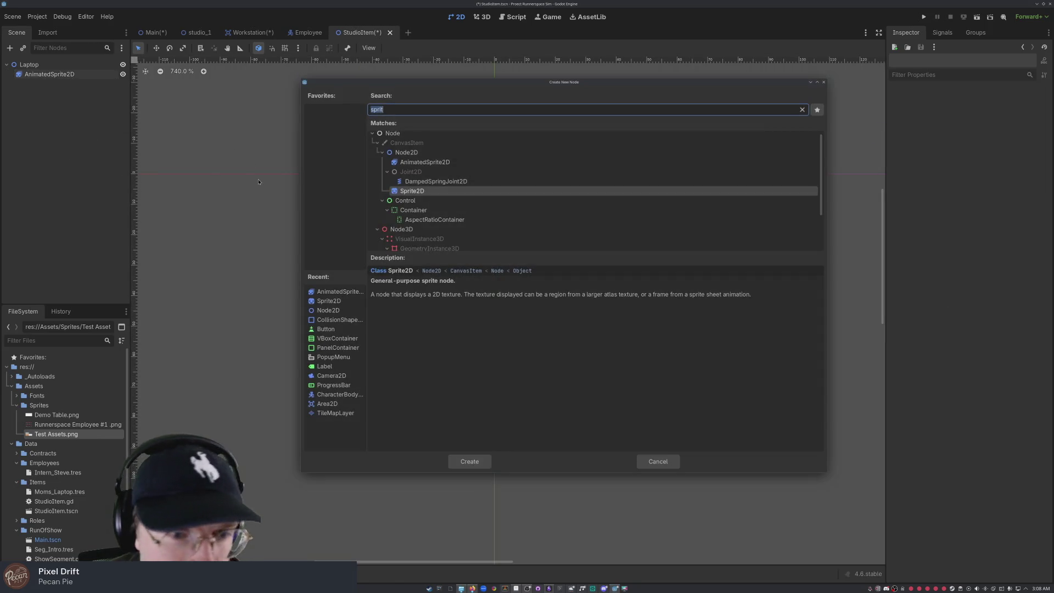
text(colli)
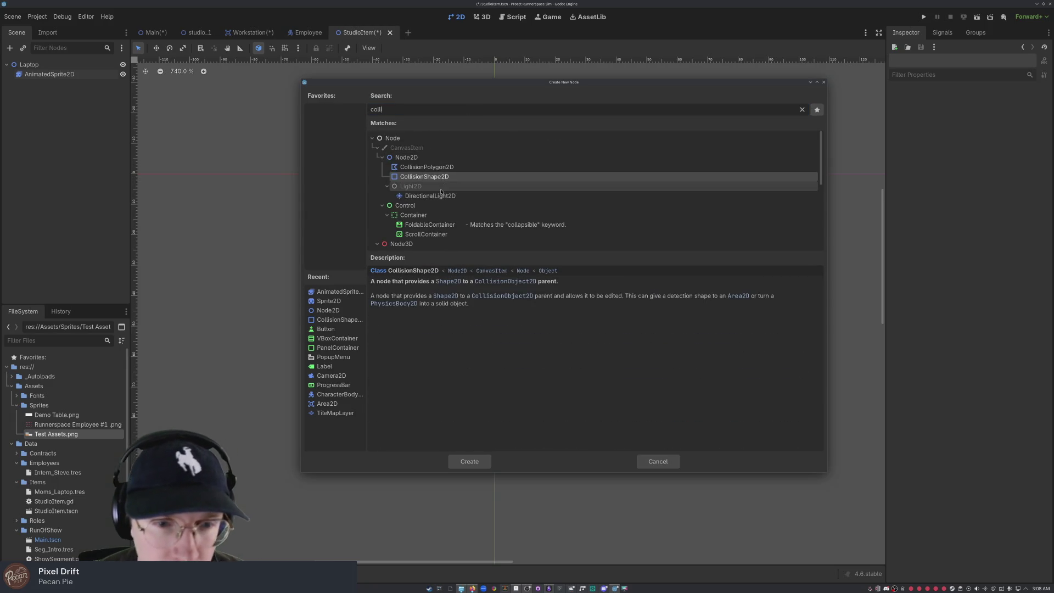
double_click(448, 177)
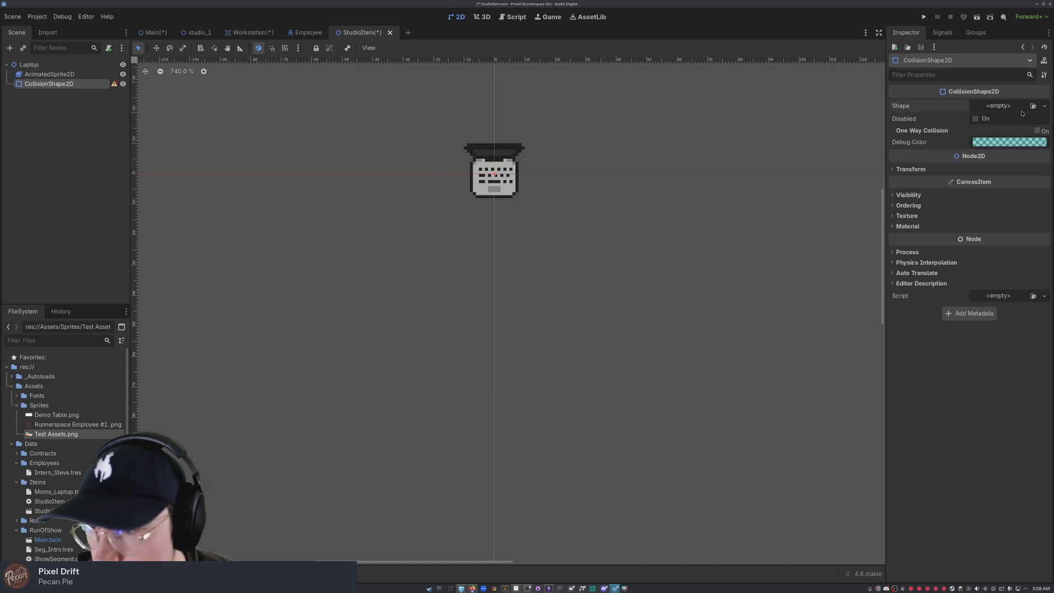
Step: Give it a new RectangleShape2D and stretch its bottom edge down below the laptop
click(1044, 105)
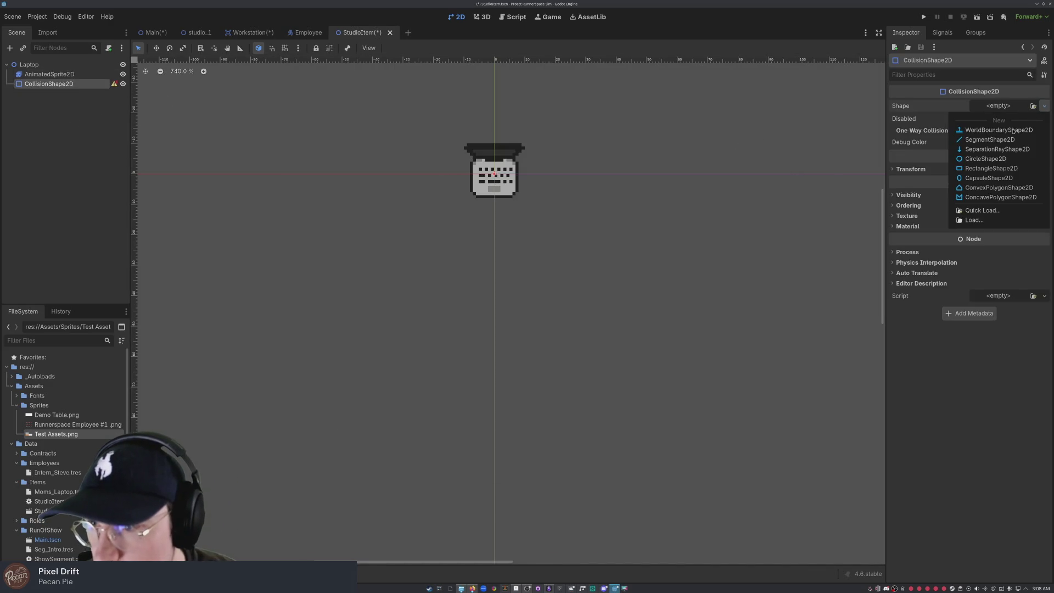
click(1005, 174)
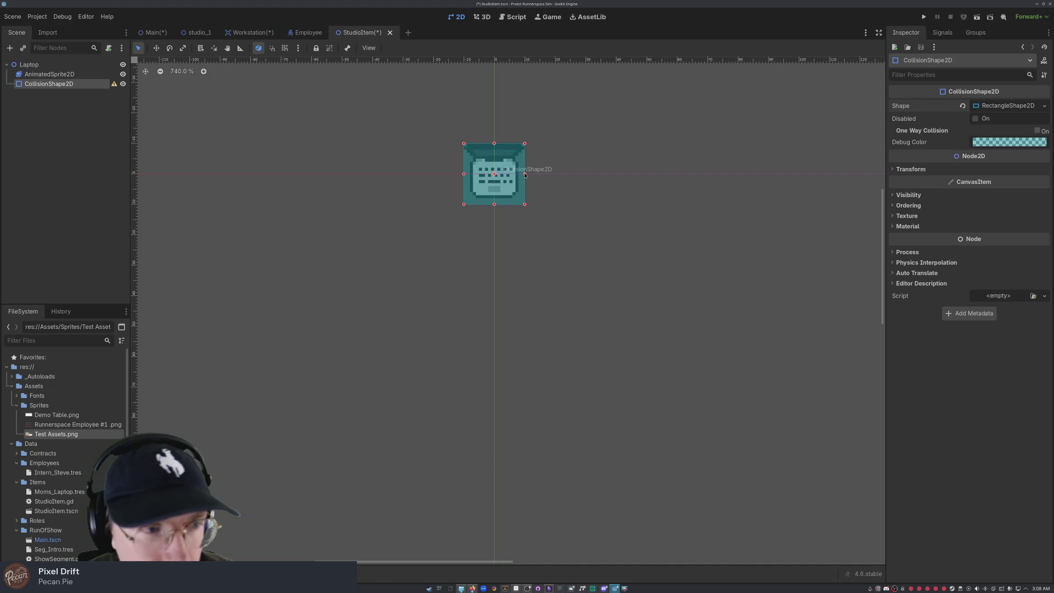
drag(523, 174, 521, 175)
key(ctrl+z)
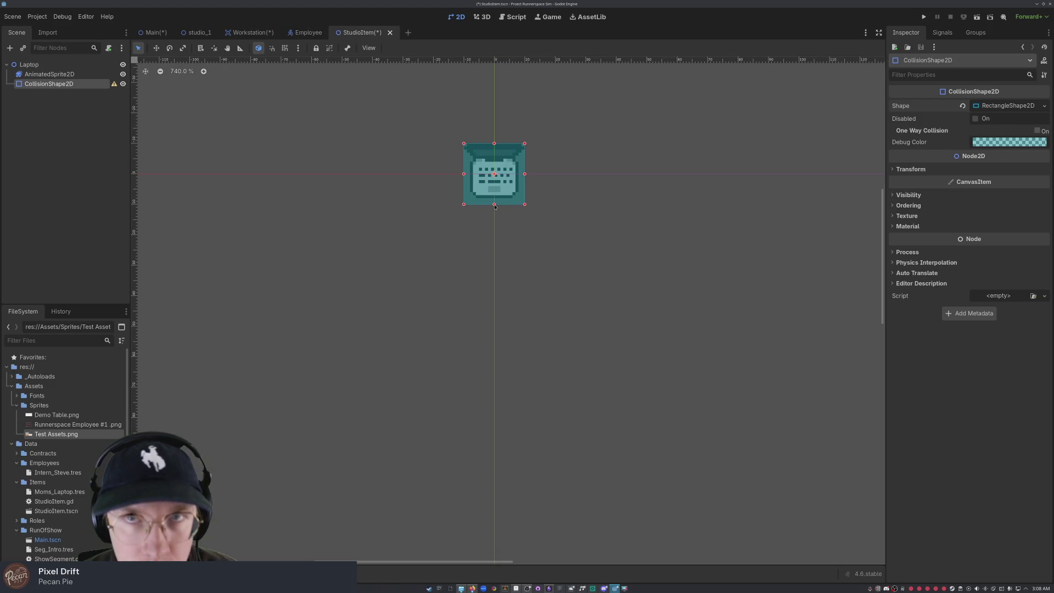
drag(495, 206, 494, 216)
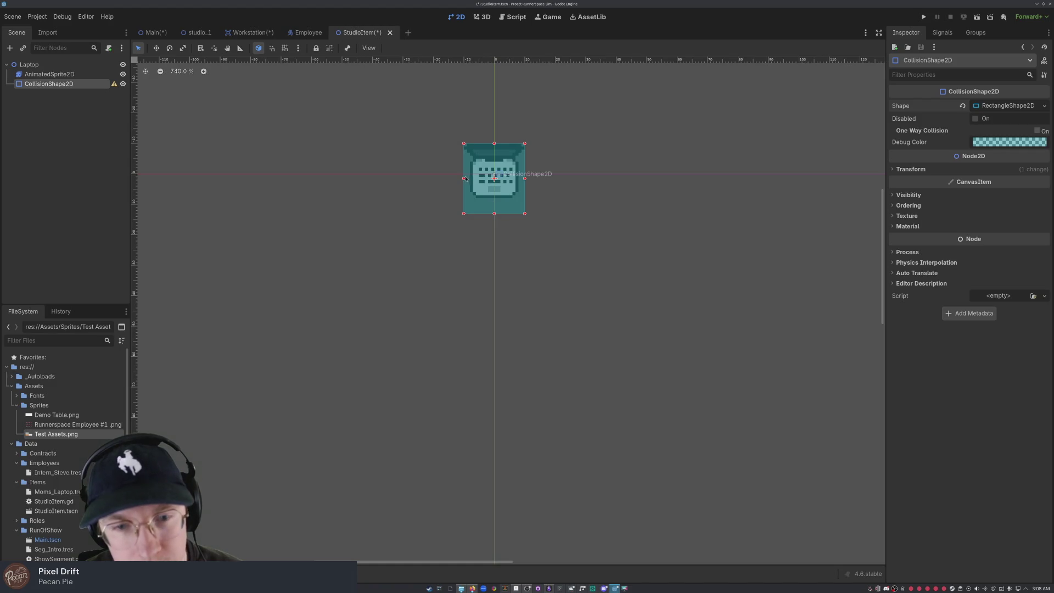
drag(494, 214, 493, 226)
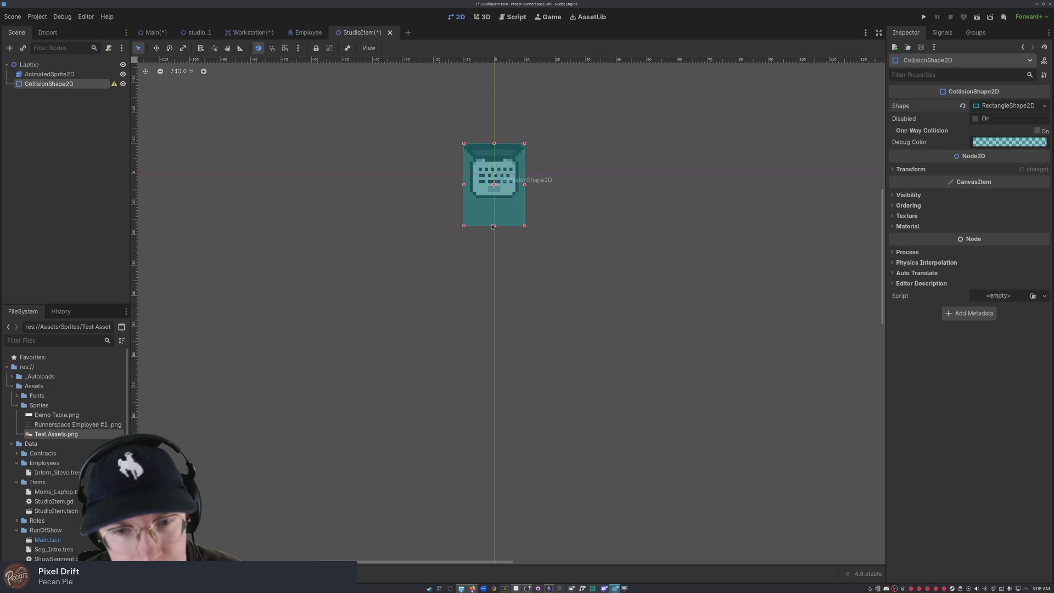
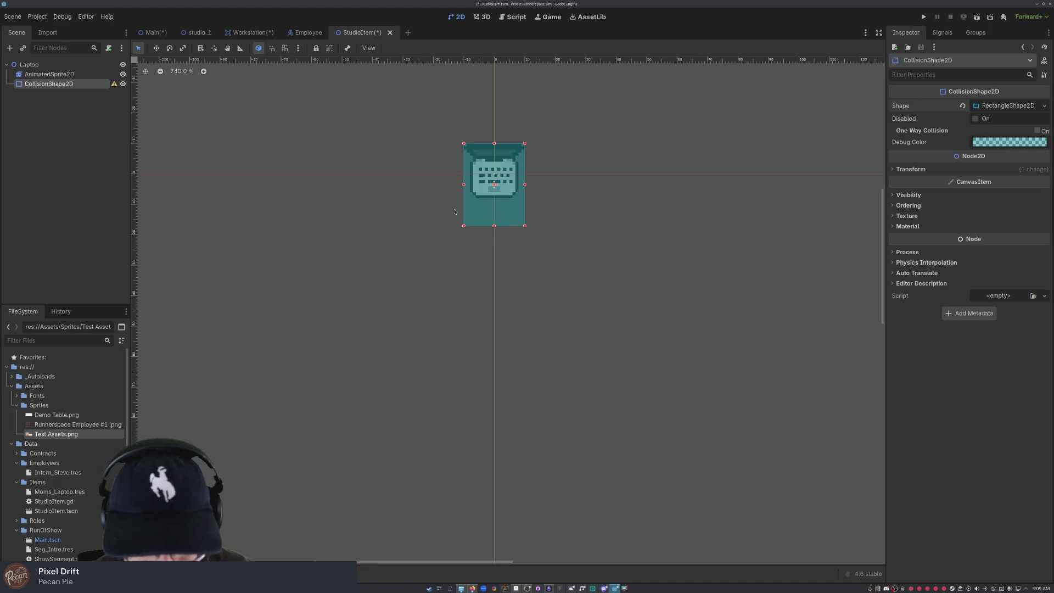
Step: Drag the CollisionShape2D rectangle handle so it covers the laptop sprite
mouse_move(495, 226)
mouse_down()
mouse_move(495, 252)
mouse_move(501, 211)
mouse_move(501, 235)
mouse_up()
scroll(555, 253, down, 3)
scroll(555, 252, down, 2)
scroll(546, 258, up, 5)
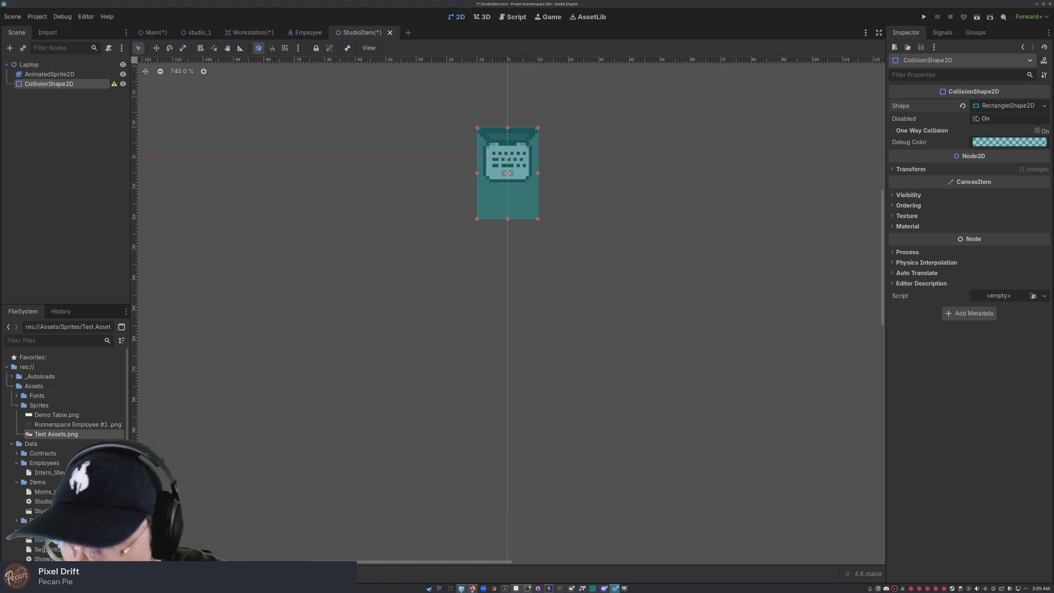
Step: Check the collision shape's transform properties and its configuration warning
mouse_move(932, 131)
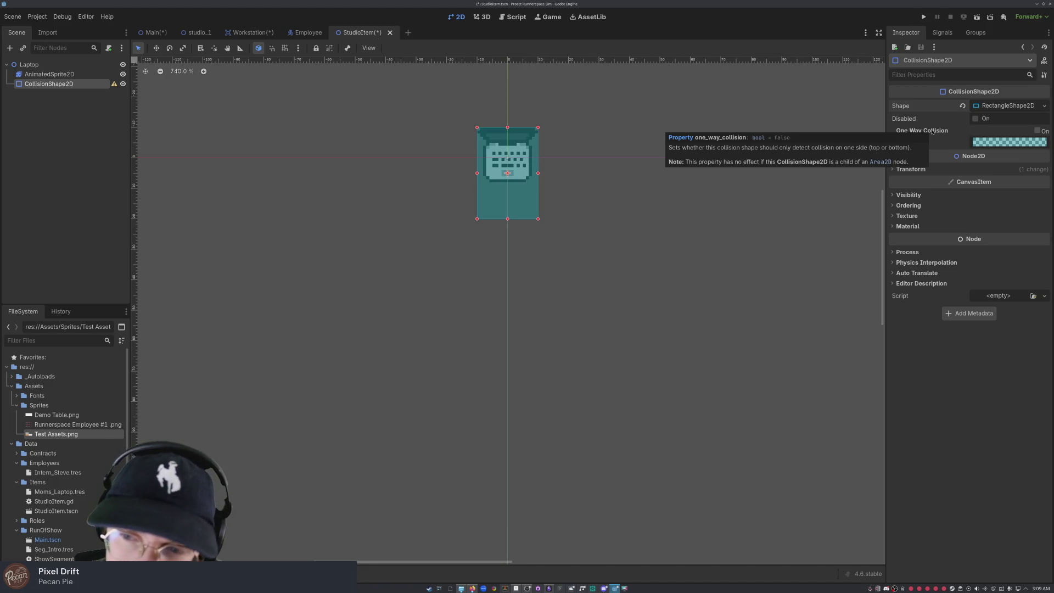
click(911, 169)
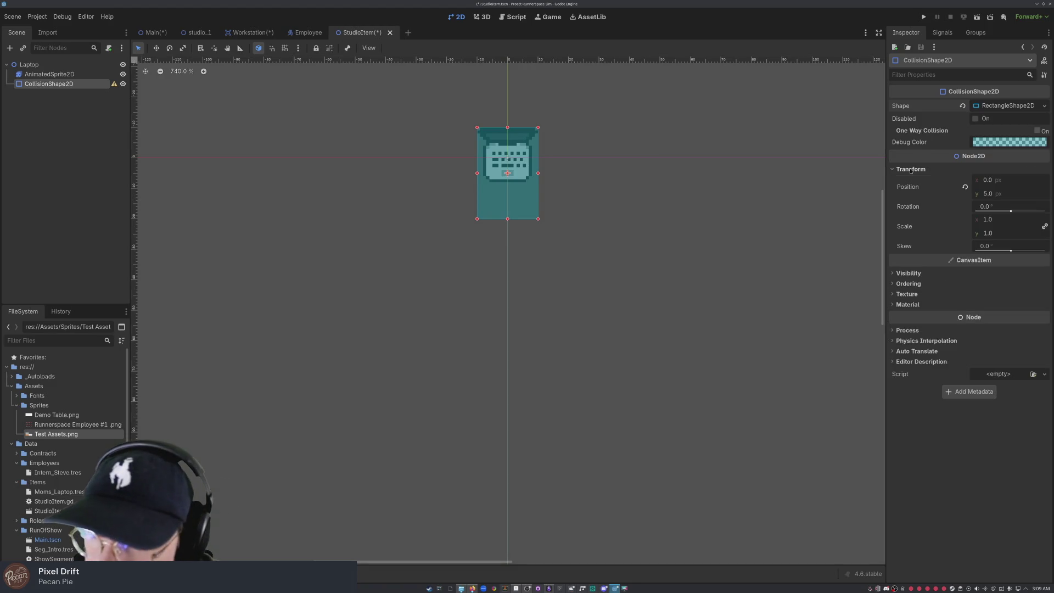
click(911, 170)
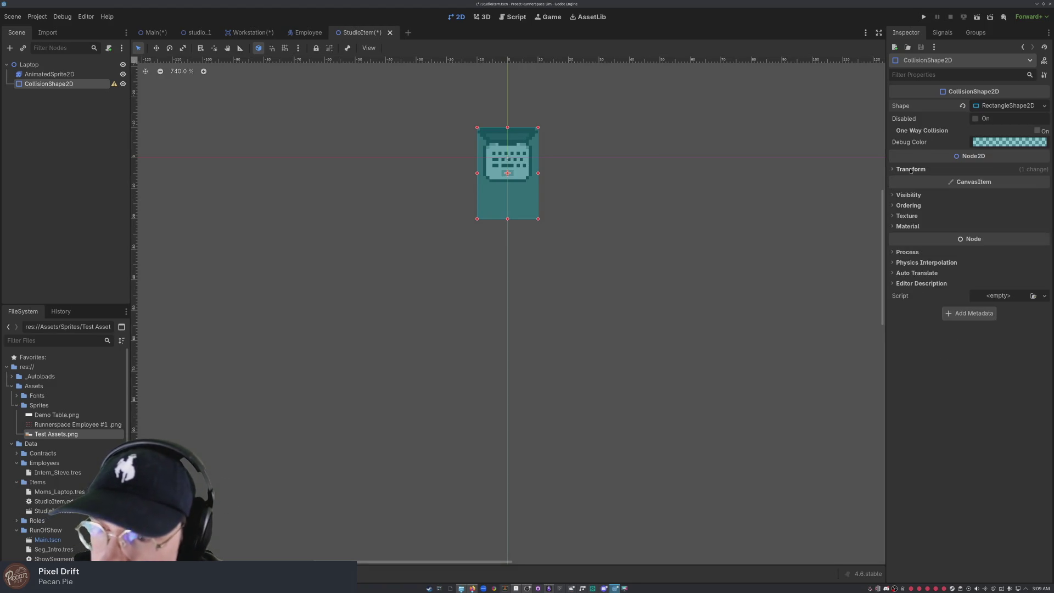
click(51, 105)
mouse_move(114, 84)
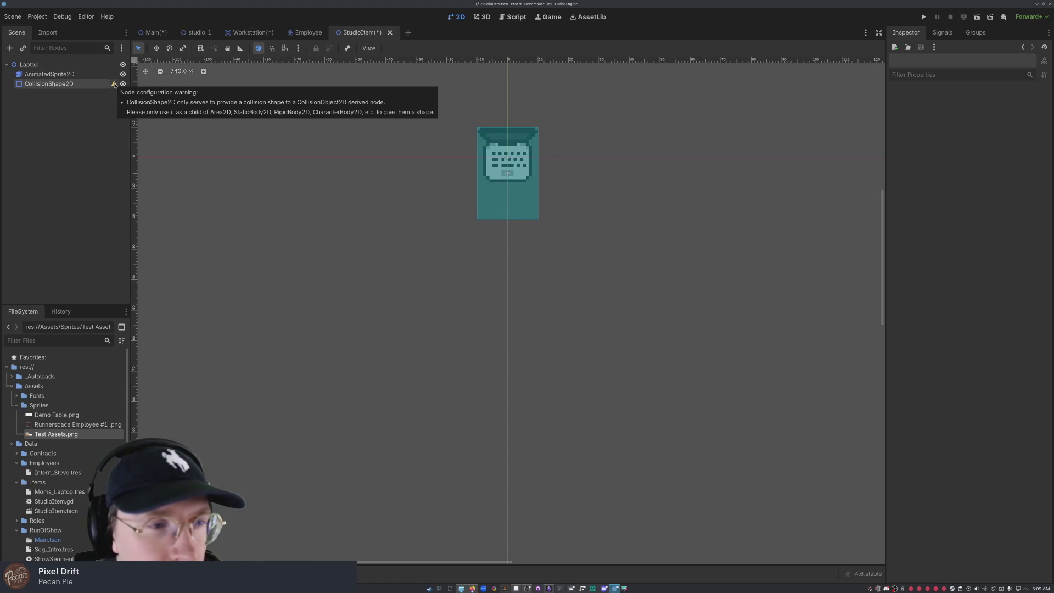
click(114, 84)
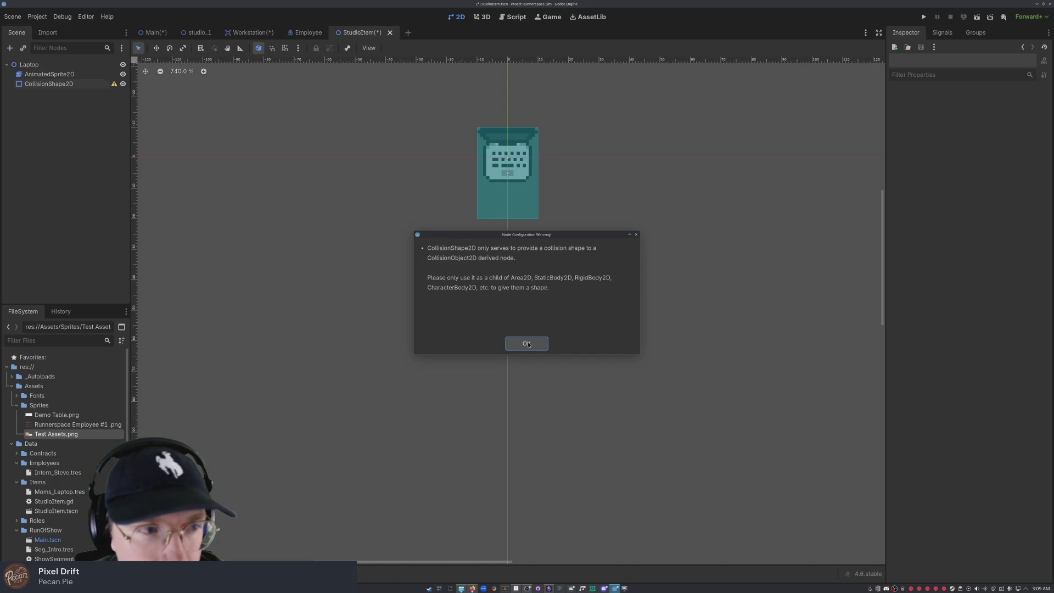
click(526, 343)
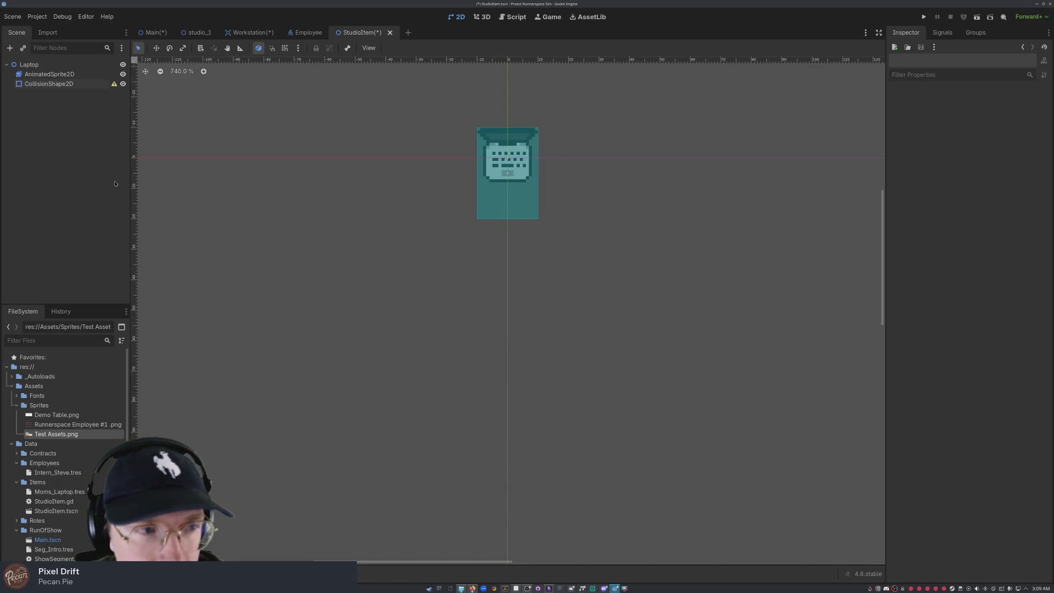
click(16, 66)
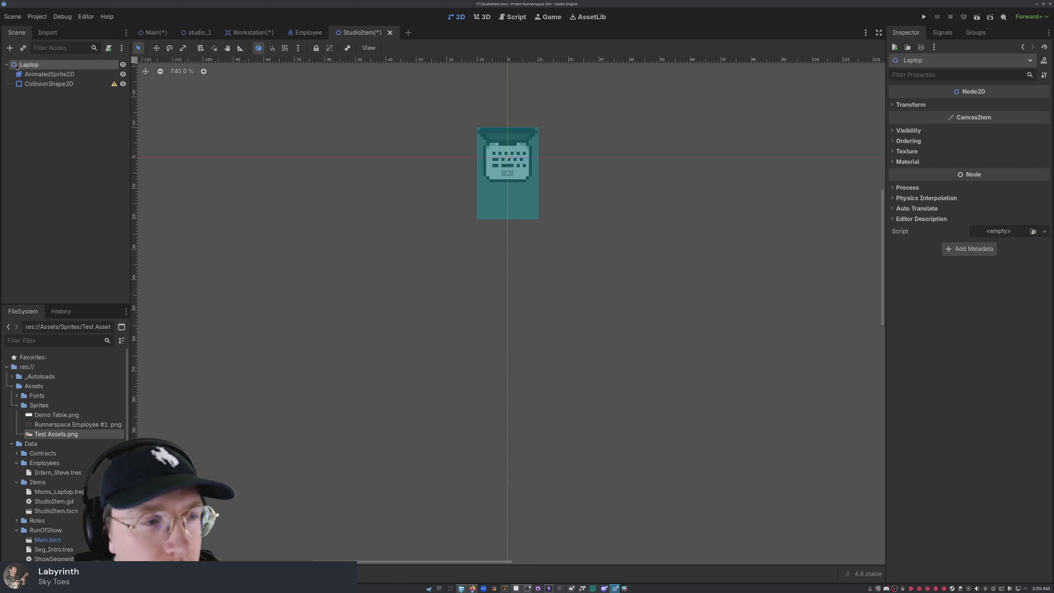
click(65, 164)
click(55, 75)
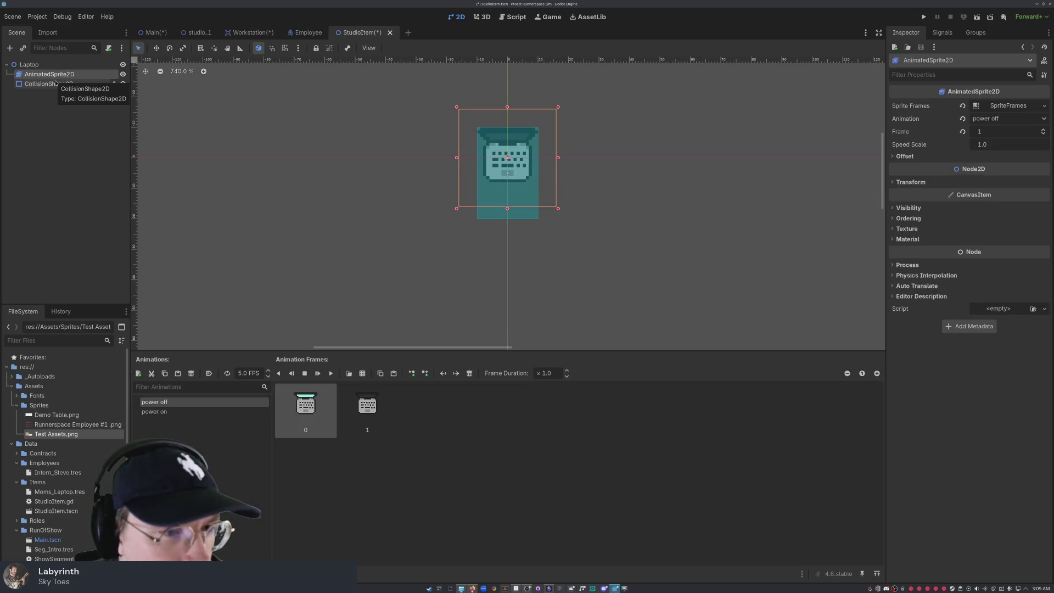
click(55, 84)
click(399, 136)
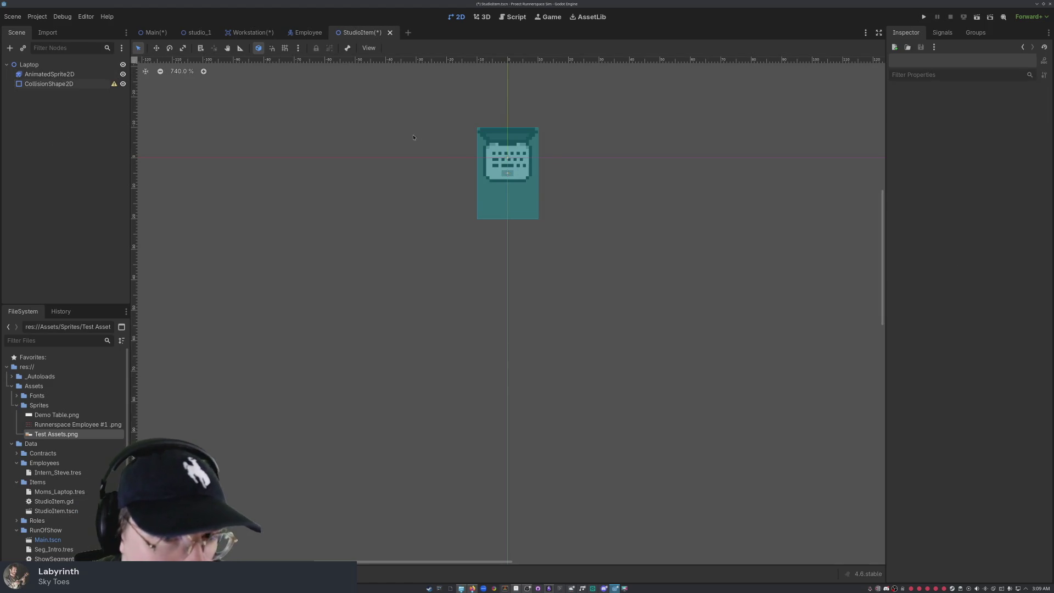
scroll(386, 202, down, 3)
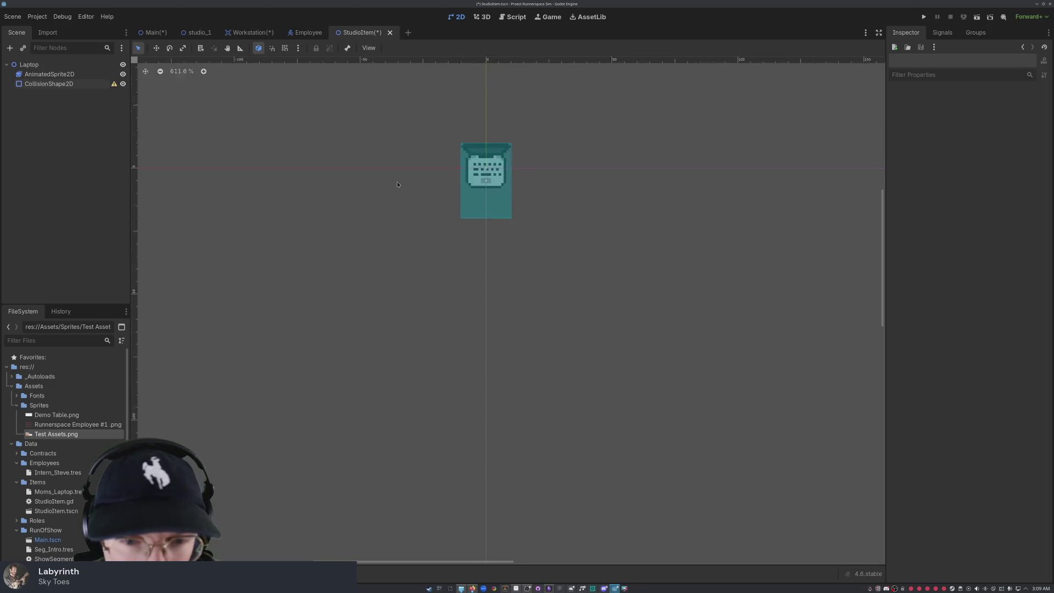
scroll(387, 200, up, 4)
mouse_move(55, 83)
mouse_down()
mouse_move(24, 65)
mouse_move(60, 70)
mouse_move(55, 88)
mouse_up()
click(90, 152)
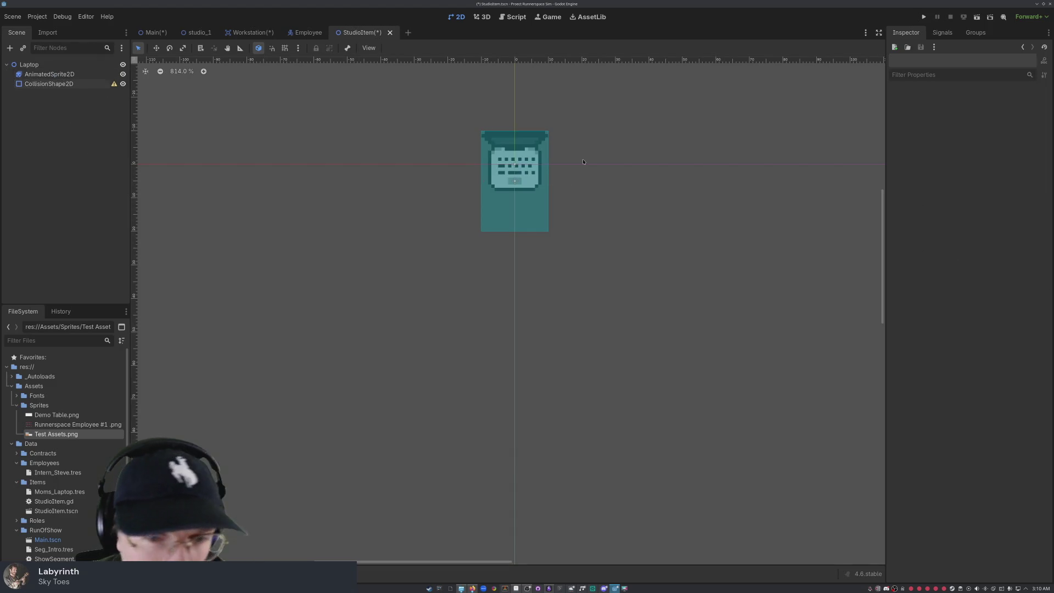
right_click(63, 191)
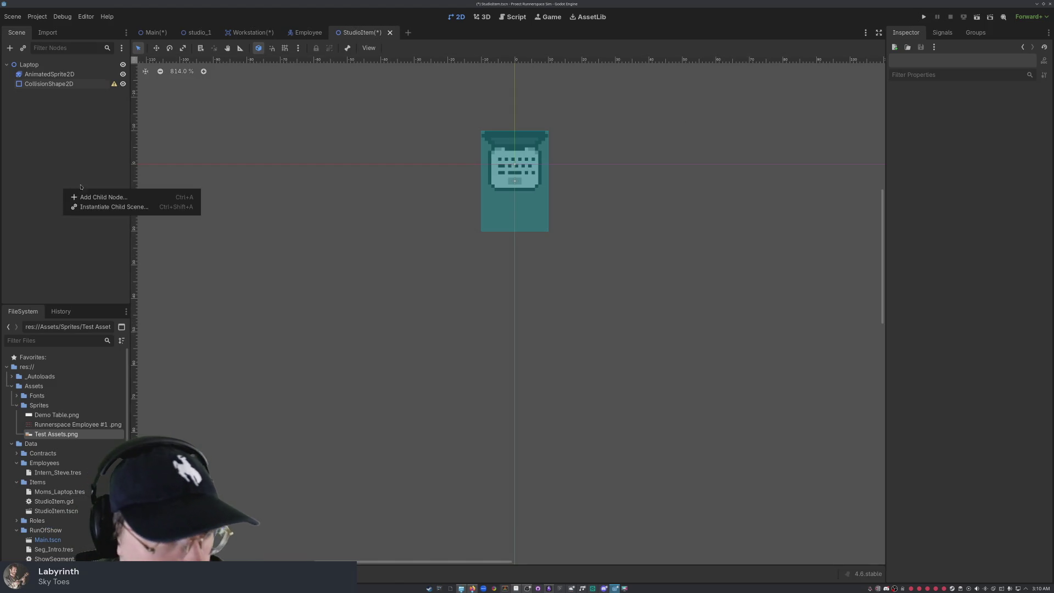
key(Escape)
click(50, 84)
click(50, 74)
click(50, 84)
click(33, 65)
click(46, 74)
click(45, 65)
right_click(45, 66)
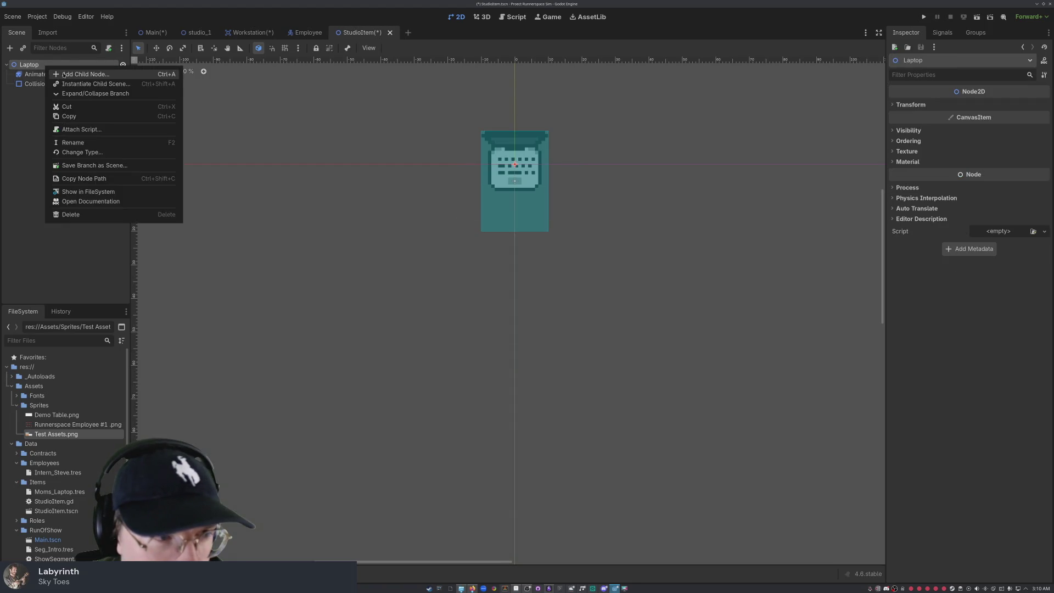
click(72, 71)
scroll(464, 212, down, 10)
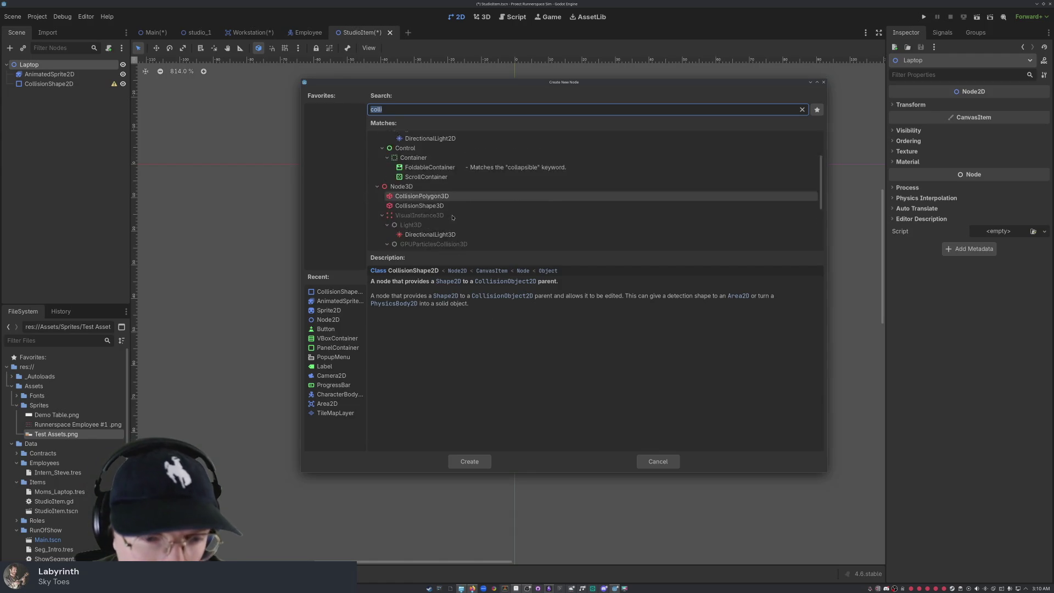
scroll(464, 212, up, 10)
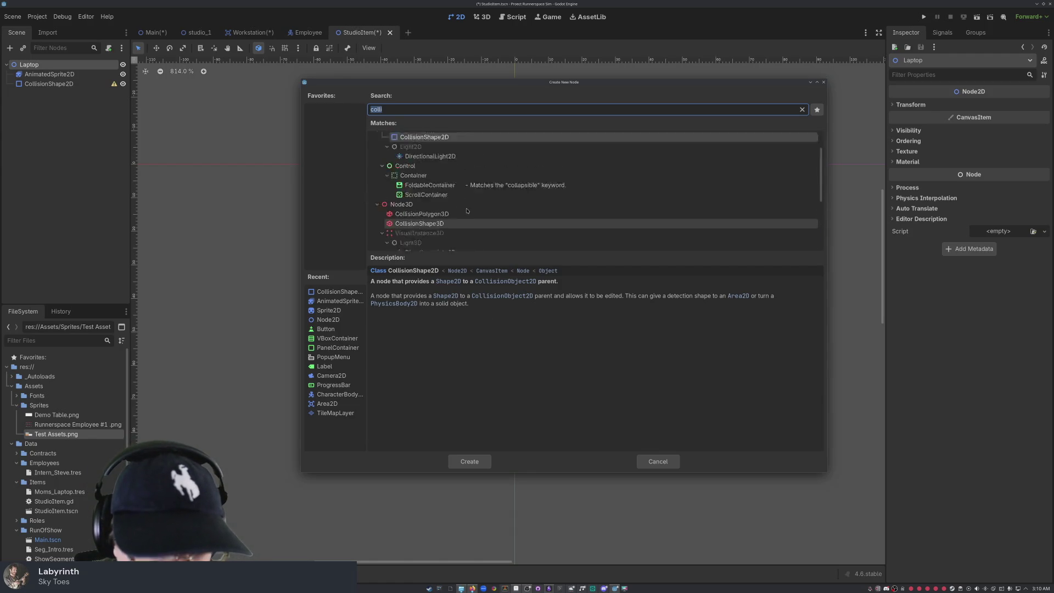
scroll(408, 218, down, 3)
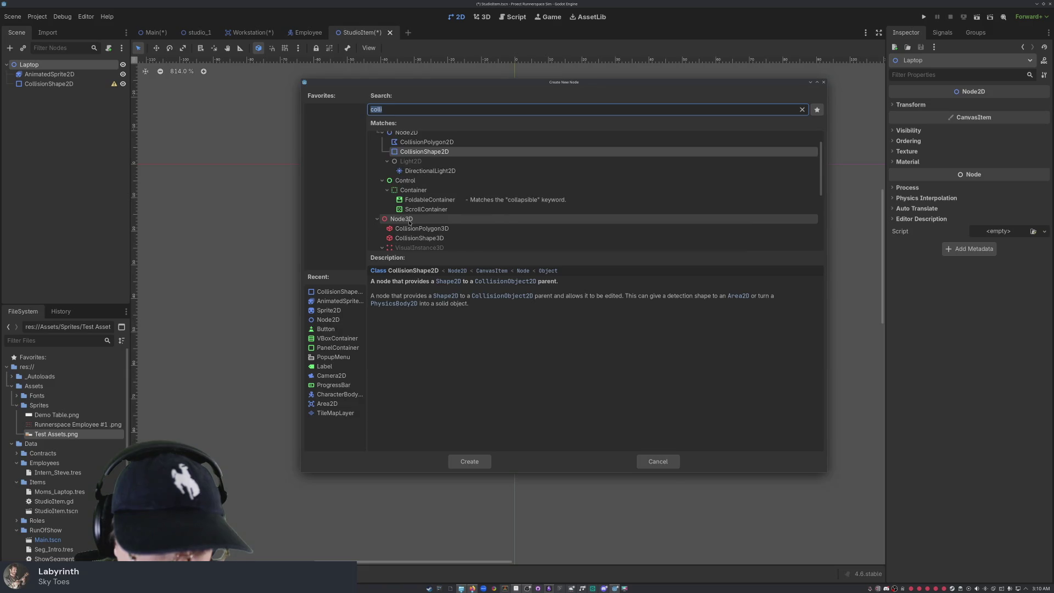
scroll(414, 181, up, 4)
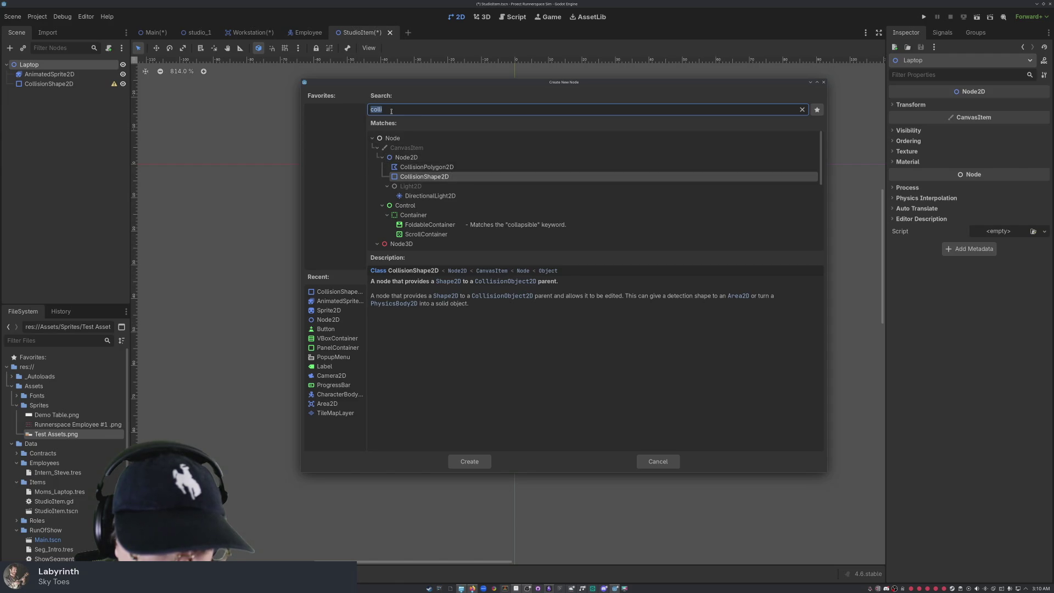
key(BackSpace)
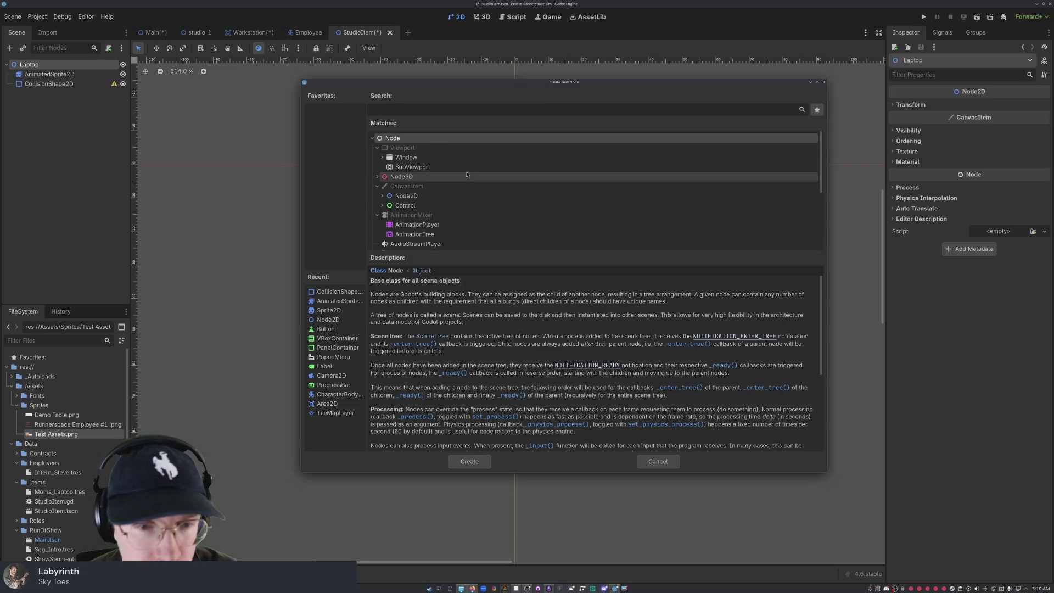
scroll(467, 174, down, 5)
scroll(473, 202, down, 1)
scroll(469, 235, up, 5)
scroll(469, 235, up, 3)
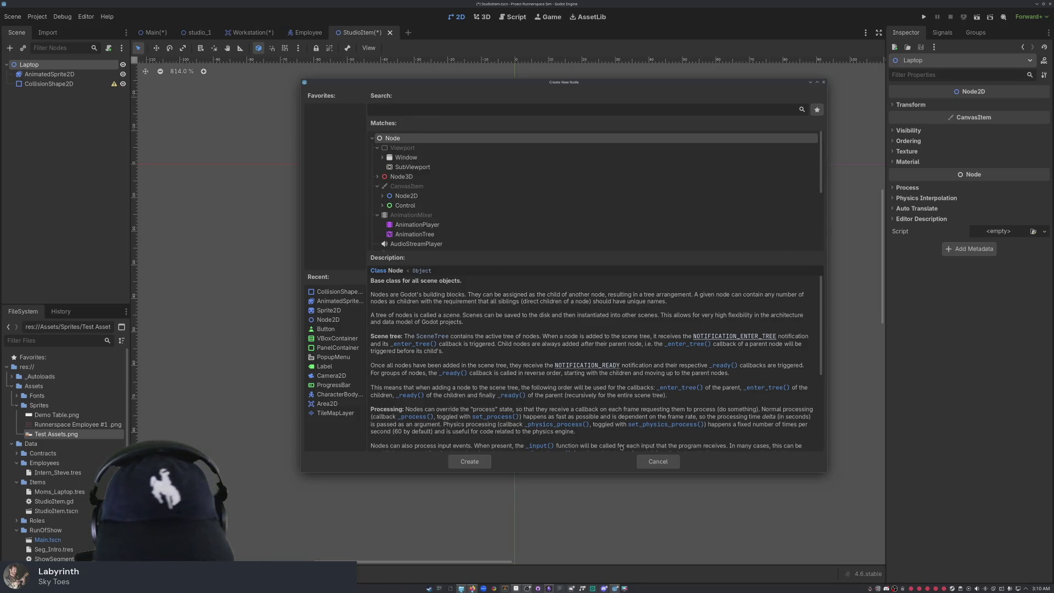
scroll(436, 211, down, 4)
scroll(436, 209, down, 3)
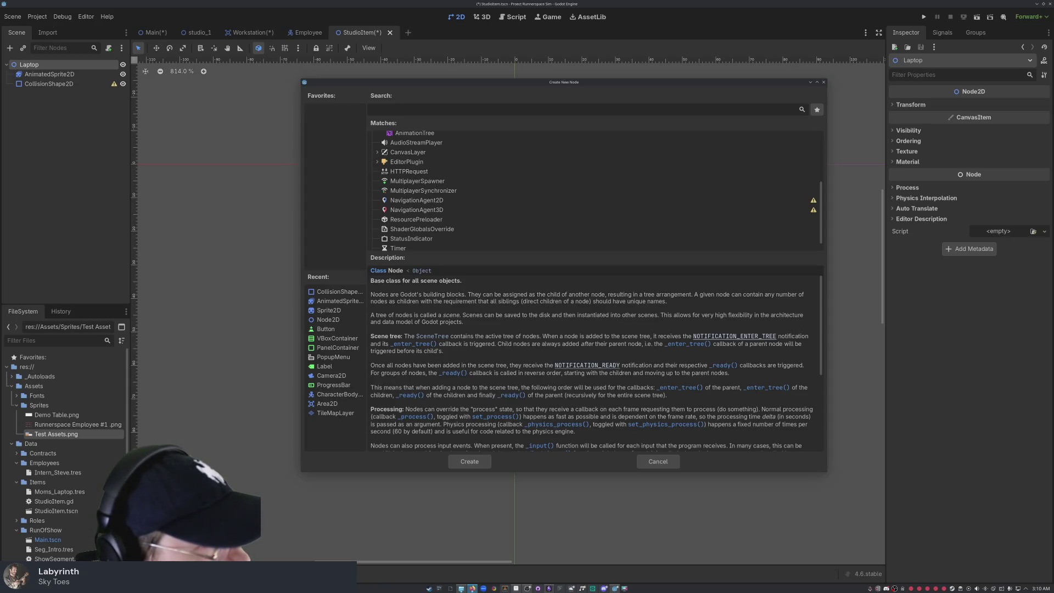
scroll(592, 356, down, 1)
scroll(448, 215, up, 3)
scroll(448, 215, up, 3)
scroll(432, 196, up, 3)
scroll(432, 196, up, 1)
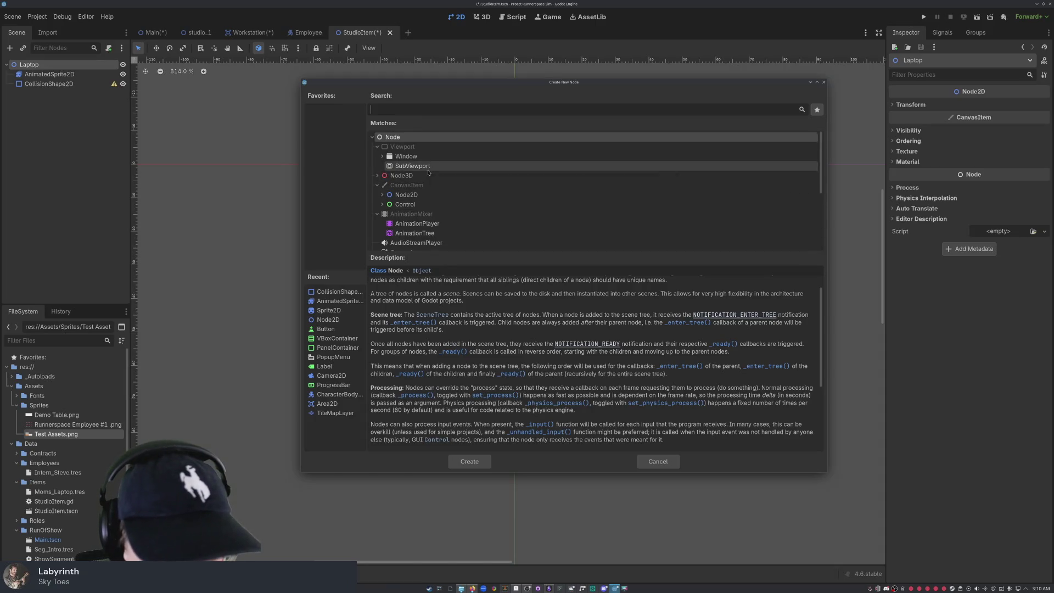
scroll(429, 201, down, 1)
scroll(429, 201, down, 1)
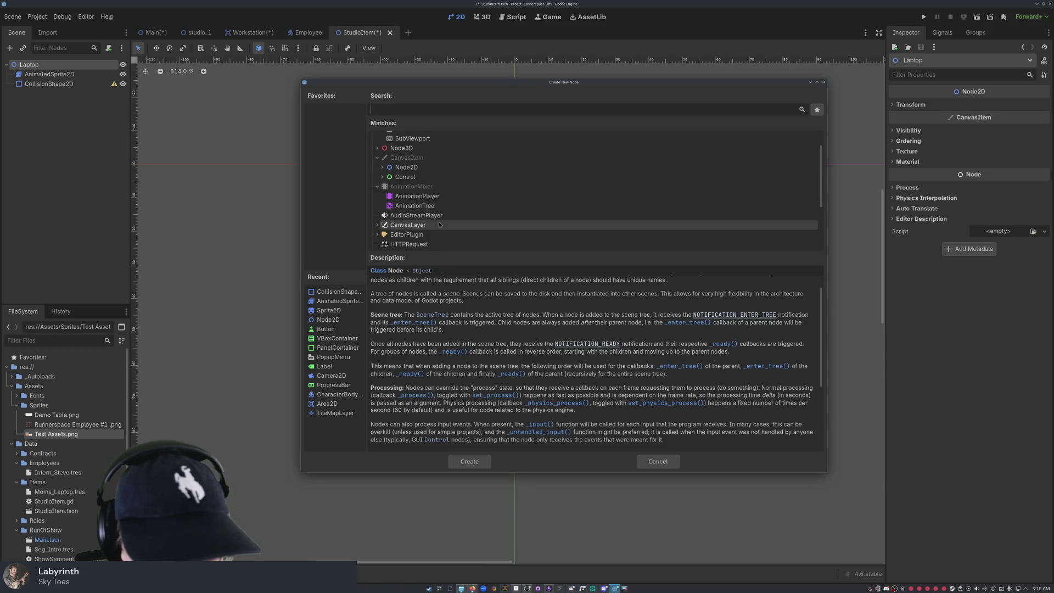
scroll(434, 195, down, 1)
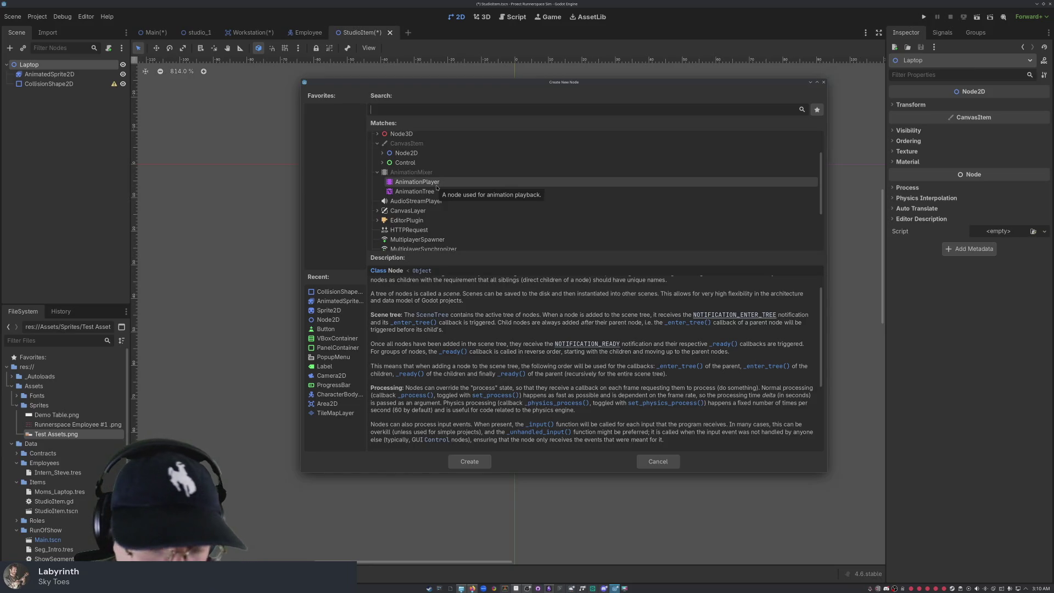
click(437, 187)
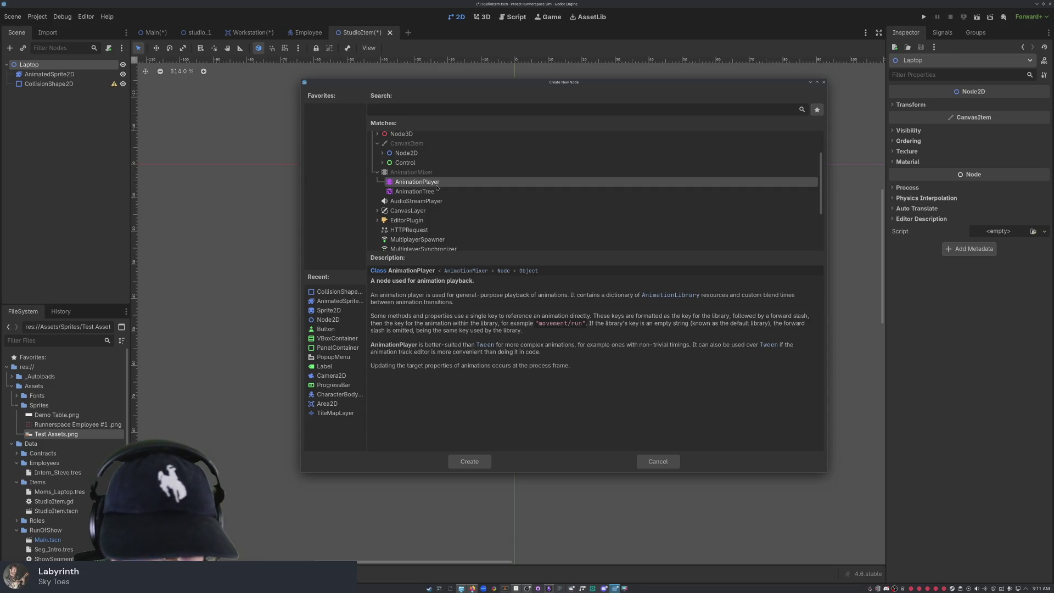
scroll(437, 189, down, 1)
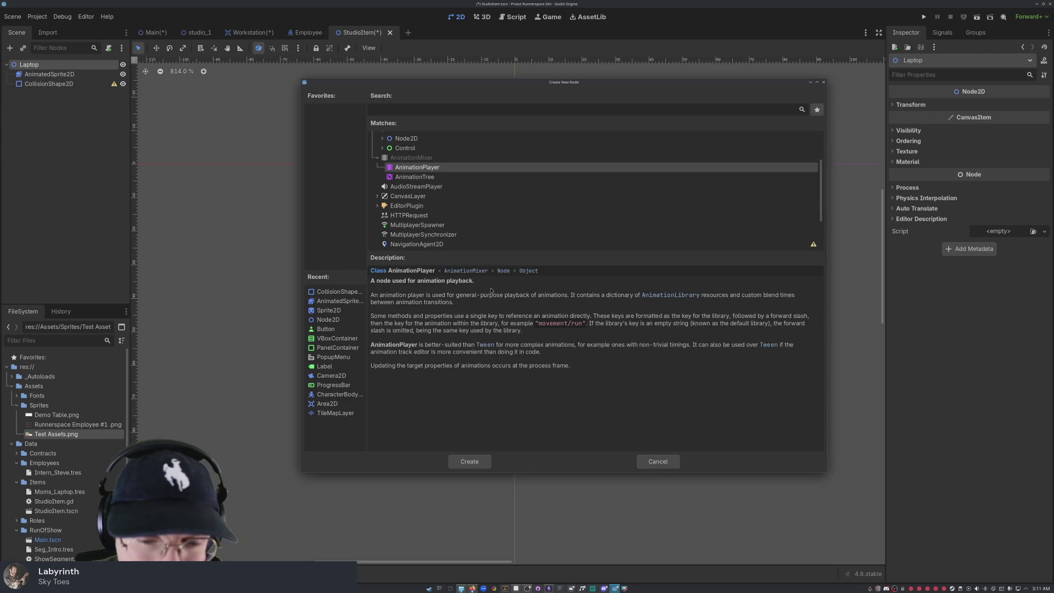
scroll(436, 190, down, 4)
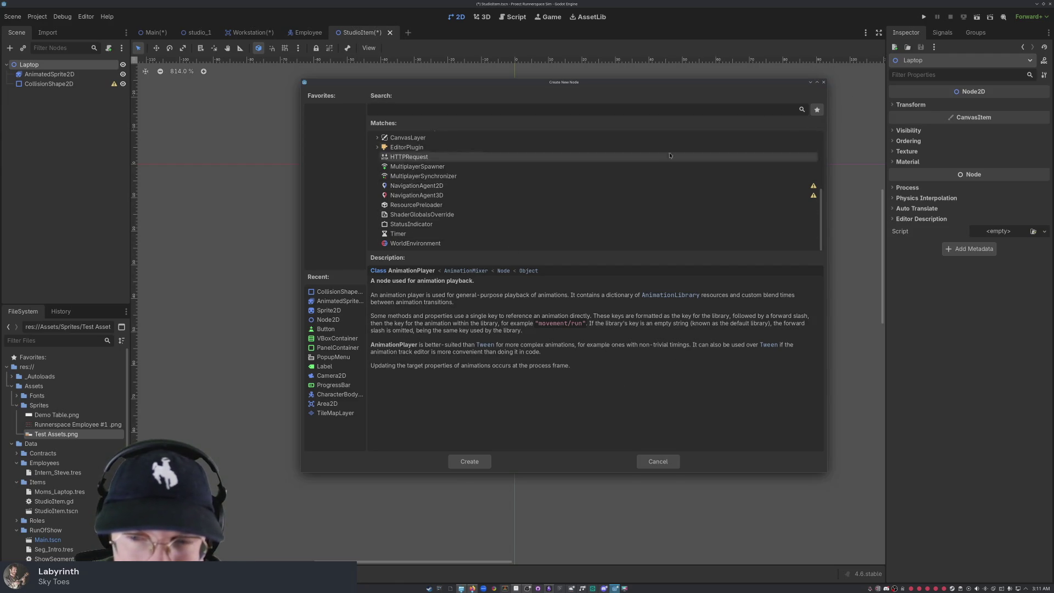
scroll(439, 176, up, 4)
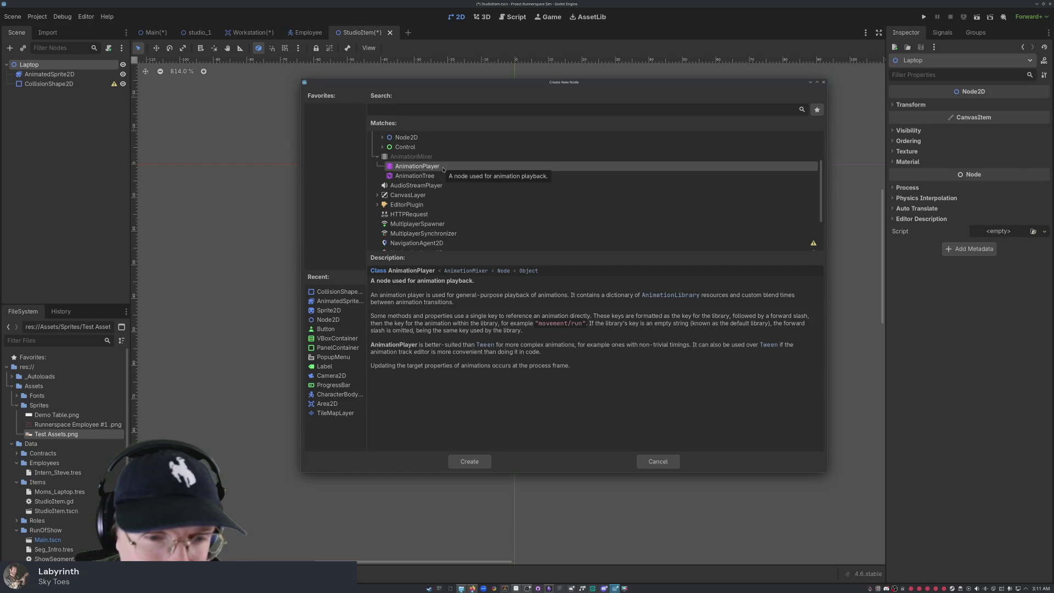
scroll(444, 169, down, 4)
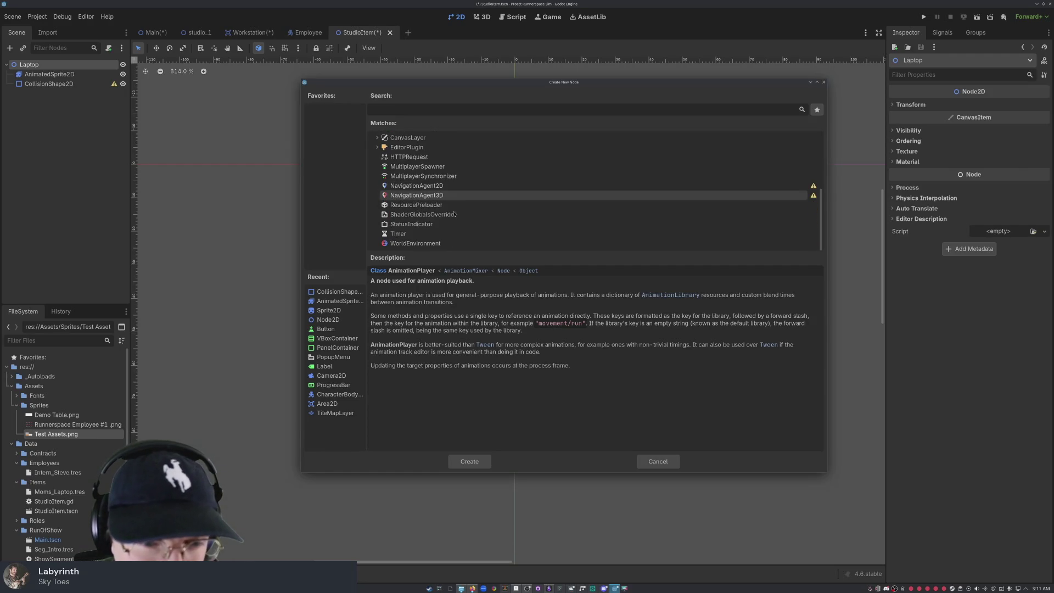
click(823, 82)
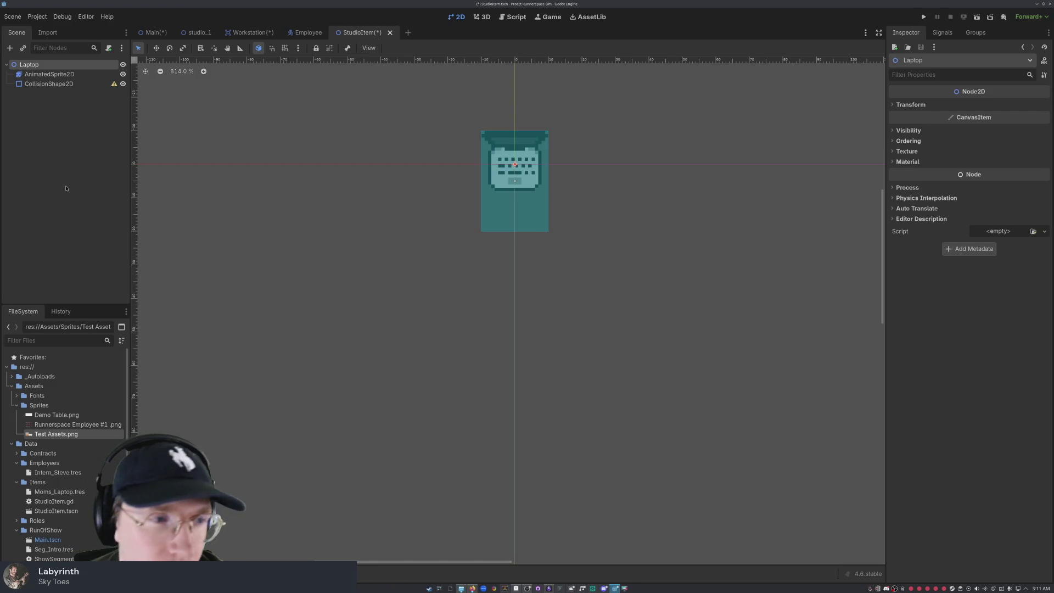
click(80, 128)
right_click(69, 66)
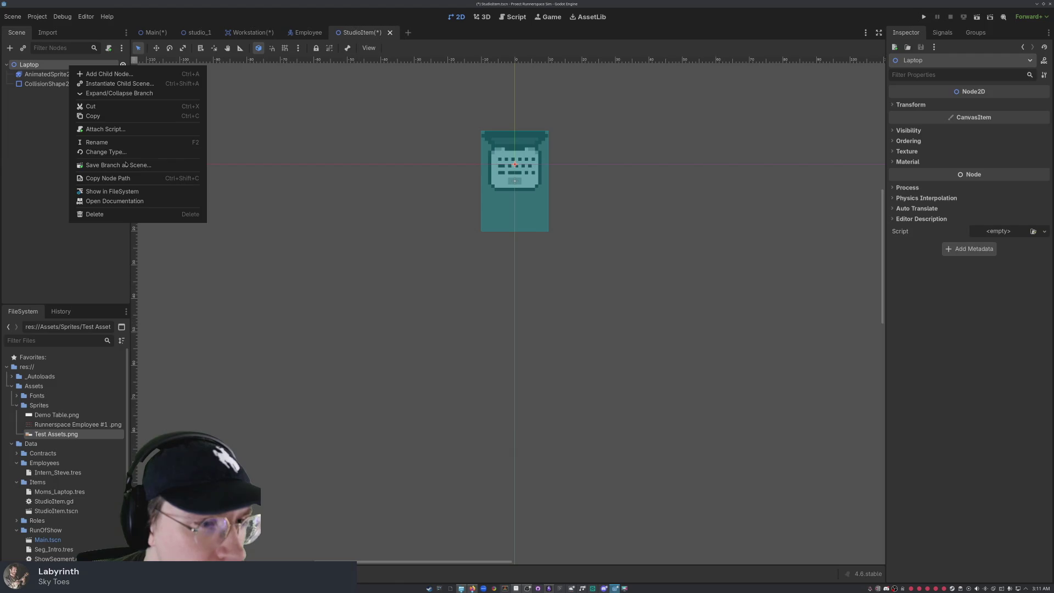
click(55, 198)
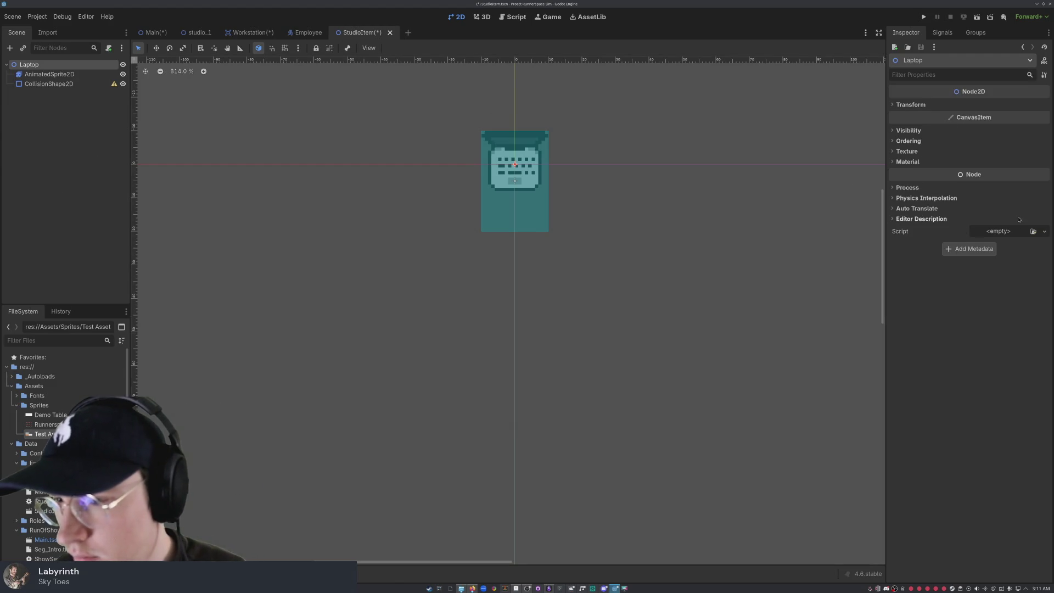
click(1044, 231)
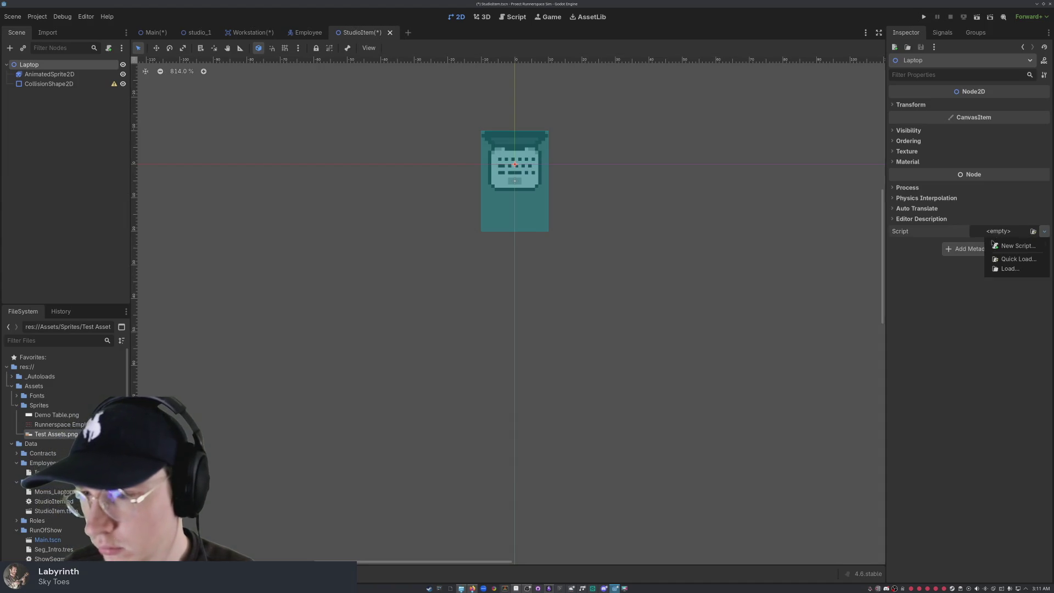
click(1015, 268)
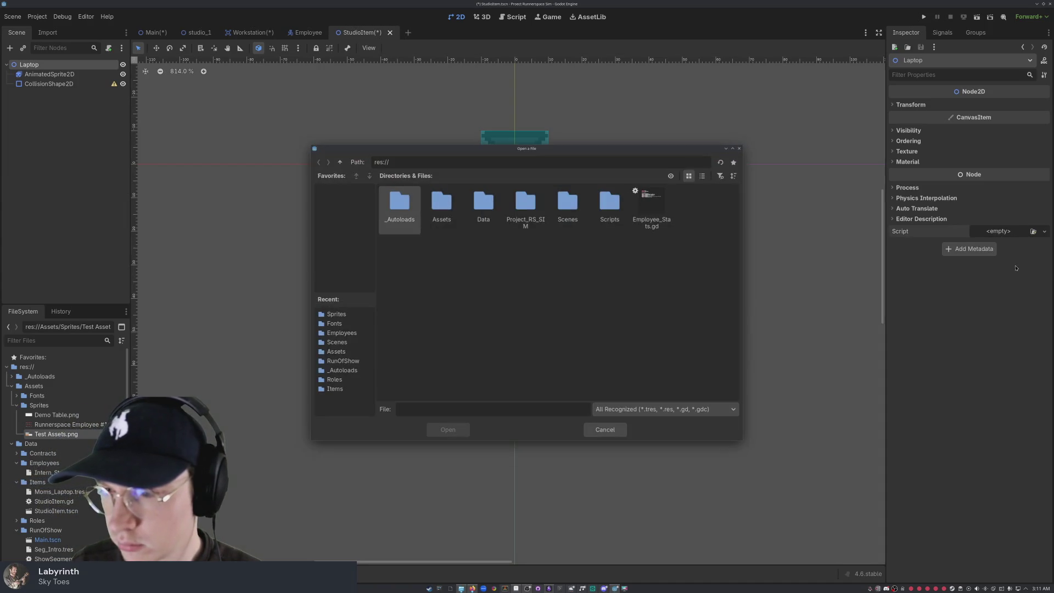
click(740, 149)
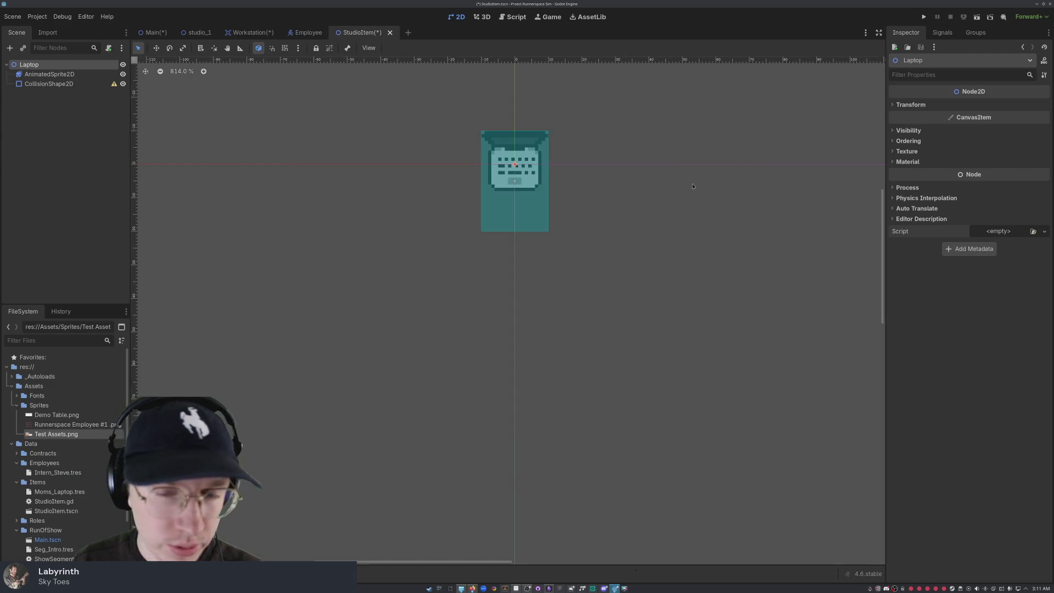
scroll(87, 421, down, 5)
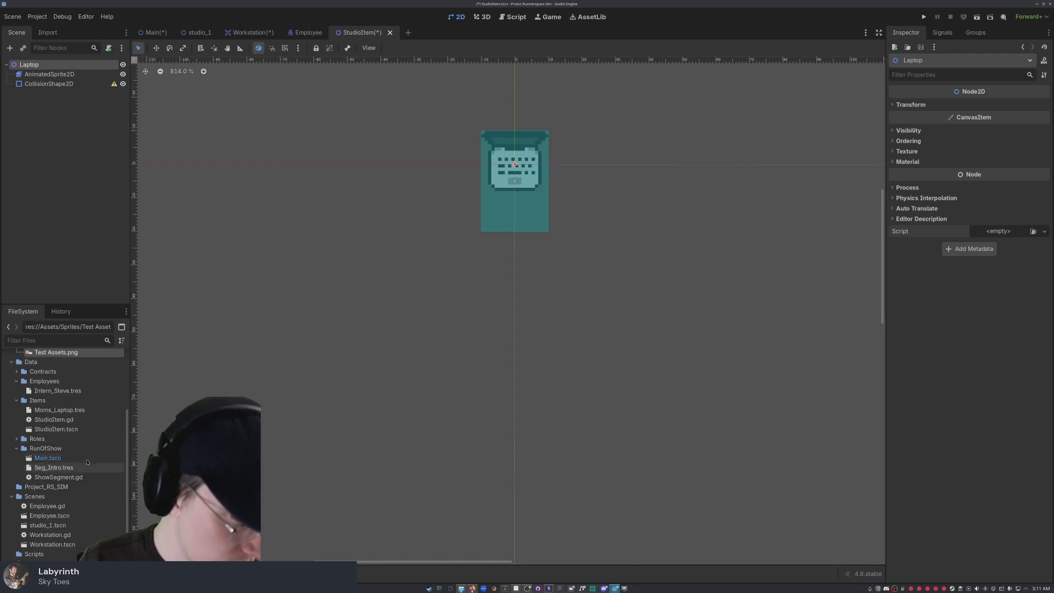
click(85, 413)
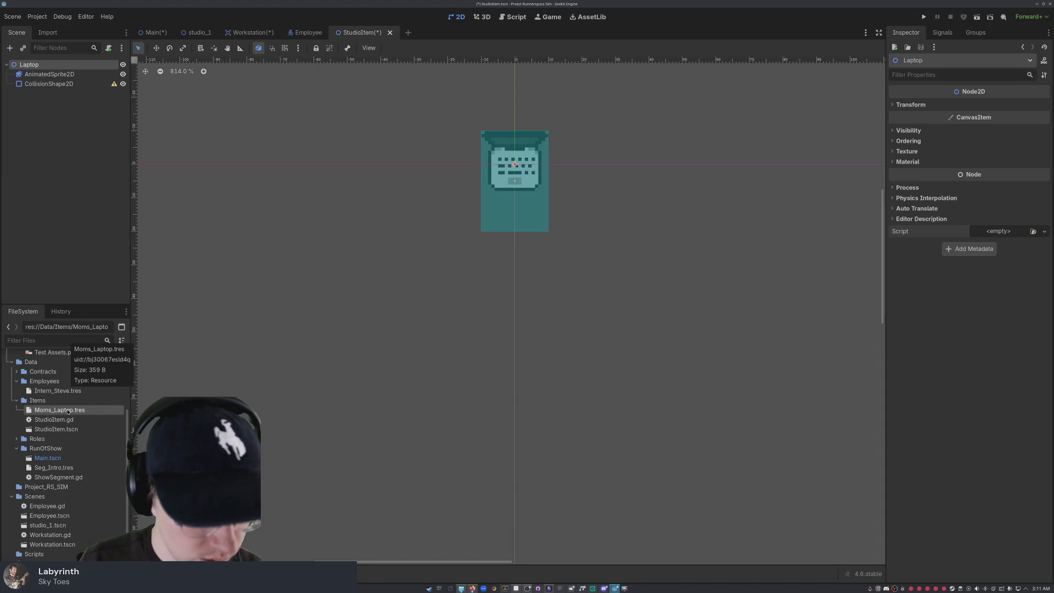
click(52, 176)
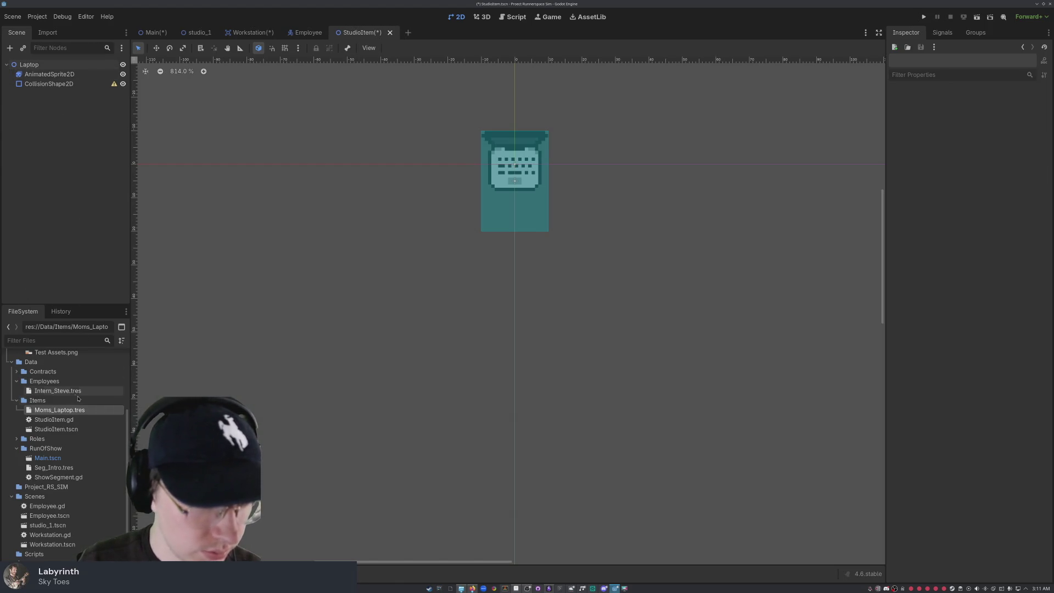
right_click(66, 409)
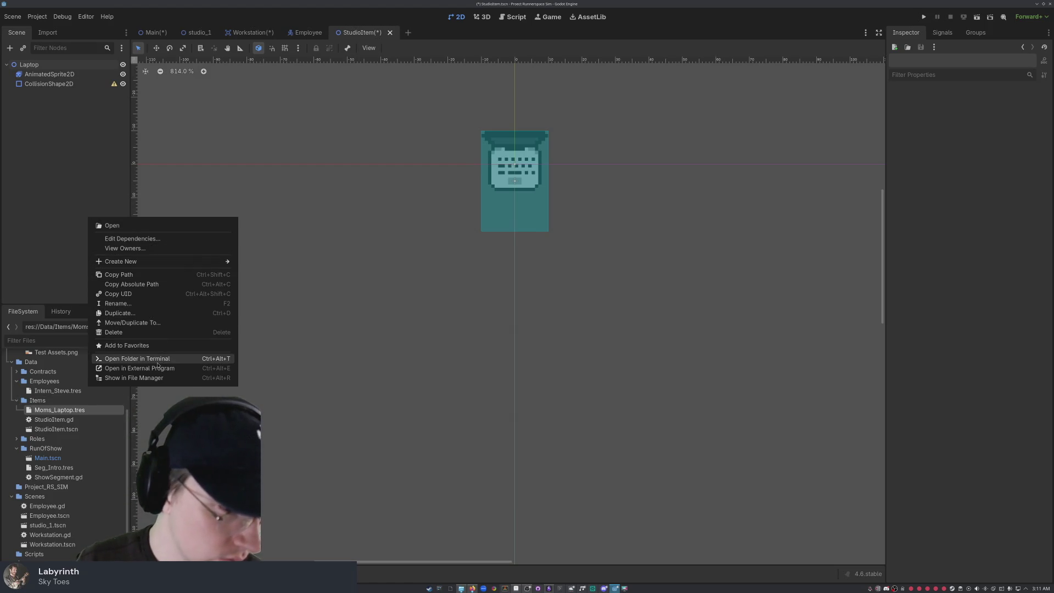
mouse_move(164, 262)
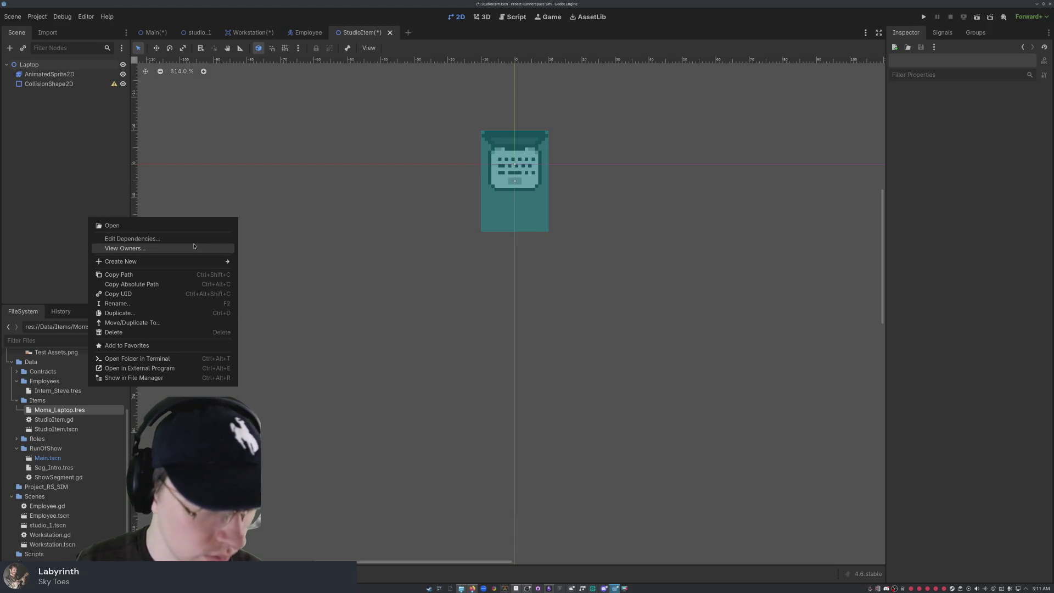
click(185, 226)
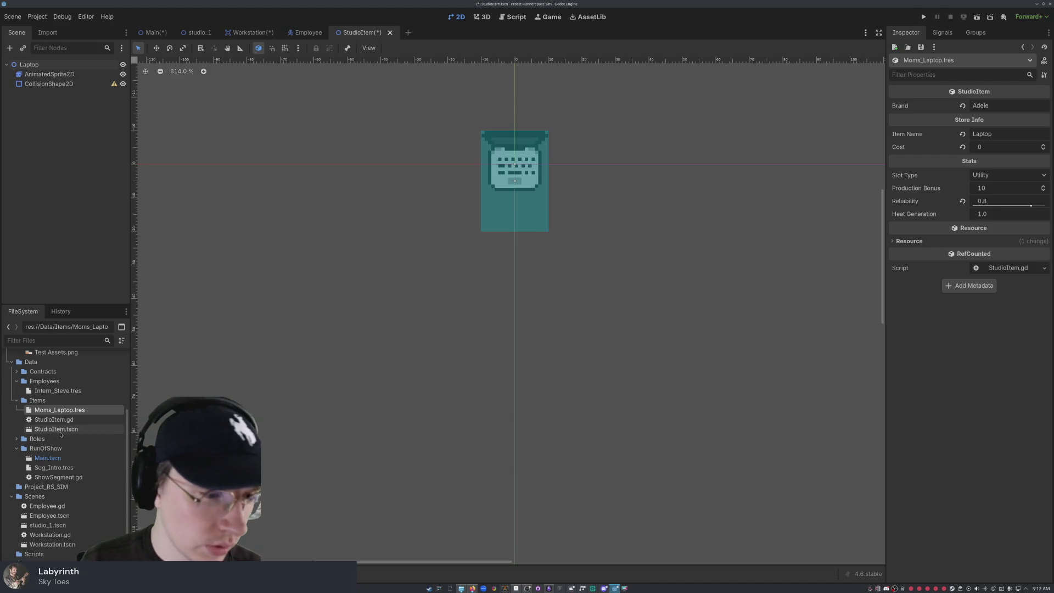
click(66, 431)
mouse_move(54, 420)
mouse_down()
mouse_move(230, 431)
mouse_move(873, 263)
mouse_move(313, 343)
mouse_move(63, 411)
mouse_move(55, 441)
mouse_move(54, 422)
mouse_up()
click(50, 66)
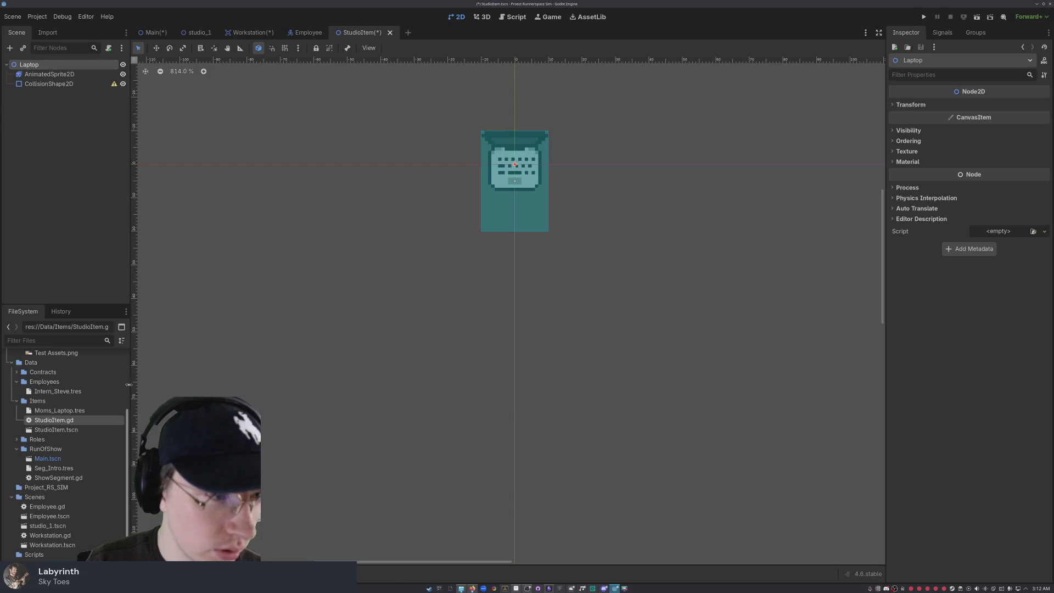
Step: Attach StudioItem.gd to the Laptop node and set Reliability 0.7 and Heat Generation 1.5
mouse_move(72, 421)
mouse_down()
mouse_move(753, 337)
mouse_move(929, 245)
mouse_move(999, 233)
mouse_up()
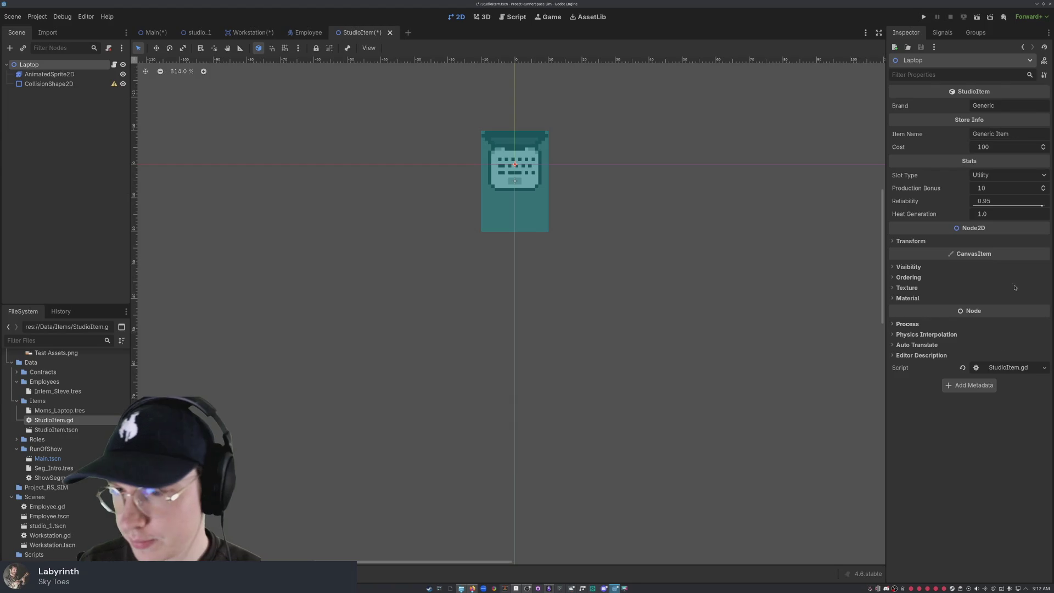
drag(1042, 206, 1030, 206)
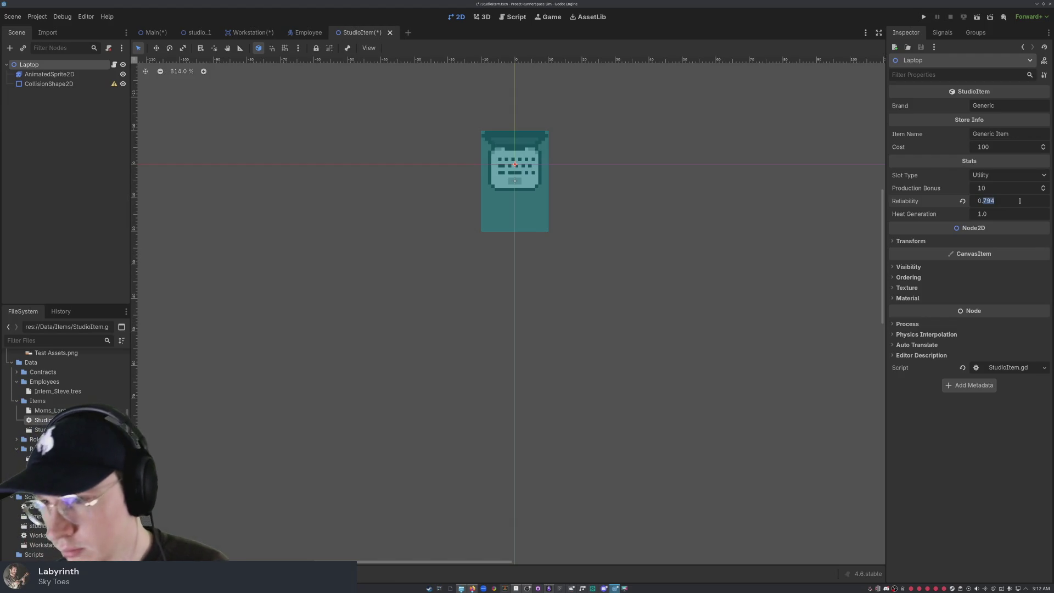
double_click(1019, 202)
text(.7)
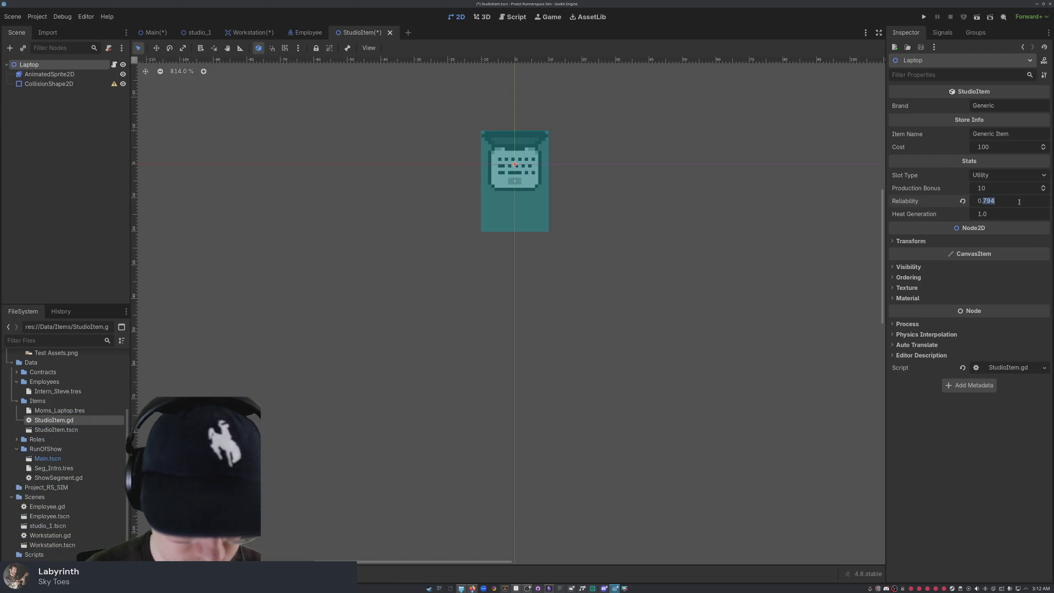
key(Left)
key(BackSpace)
key(Return)
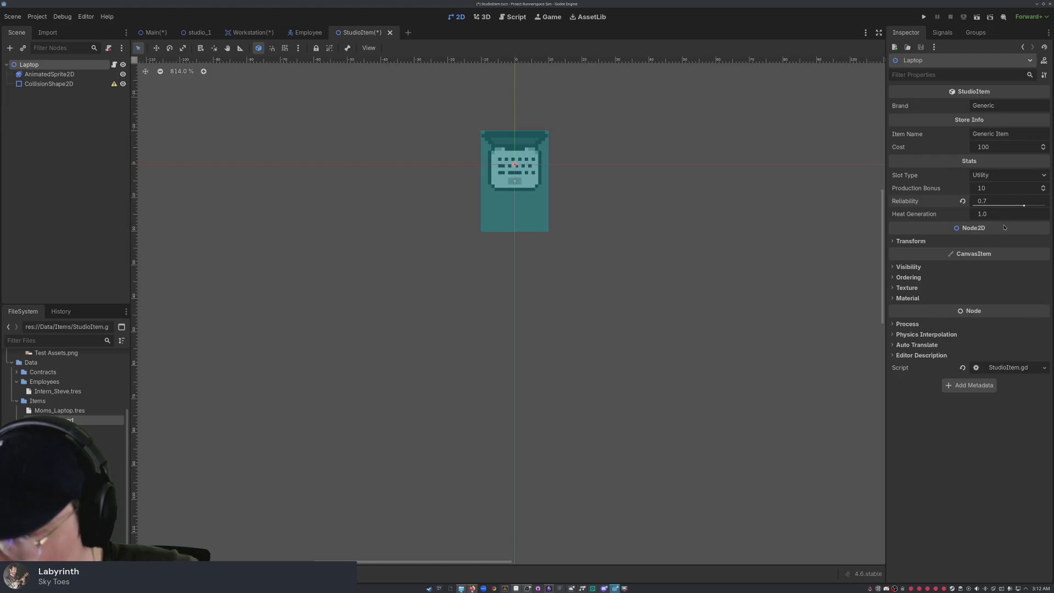
key(Tab)
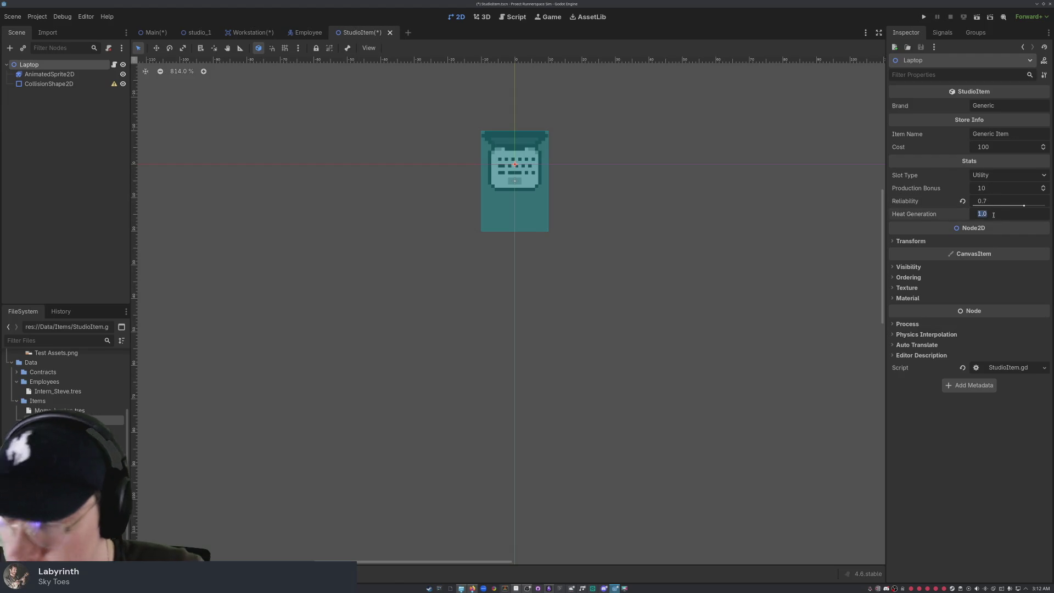
text(1.5)
key(Return)
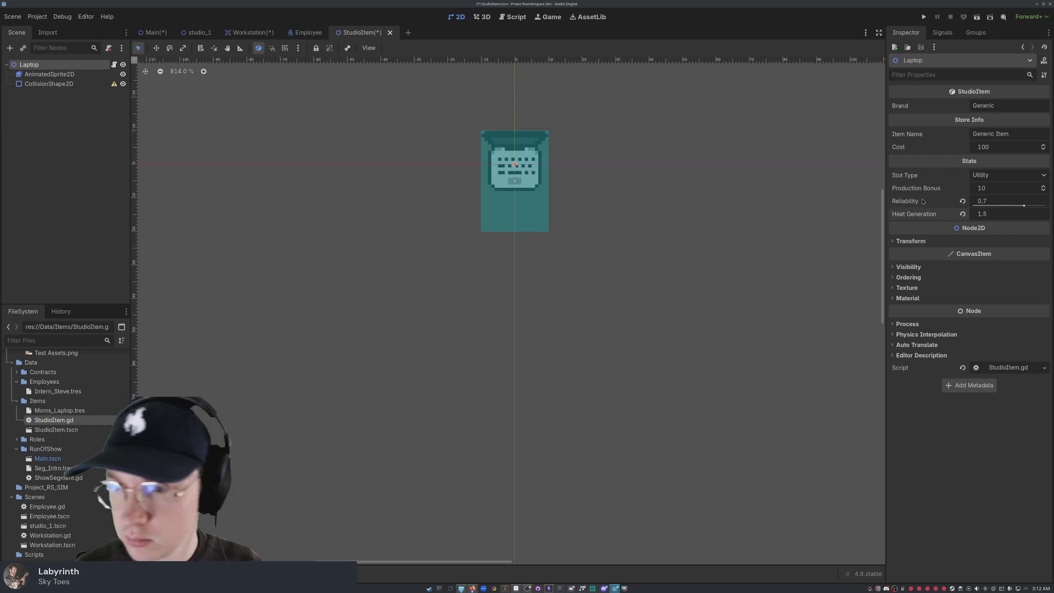
Step: Set Cost to 0, fill in a Brand, and change the Item Name to Thinksalot
click(952, 144)
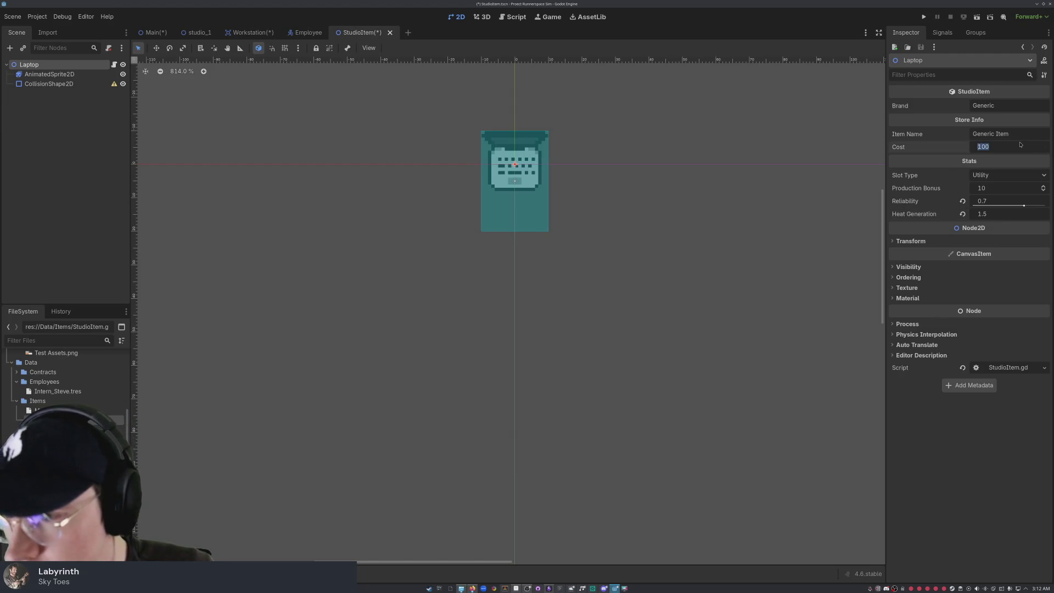
text(0)
key(Return)
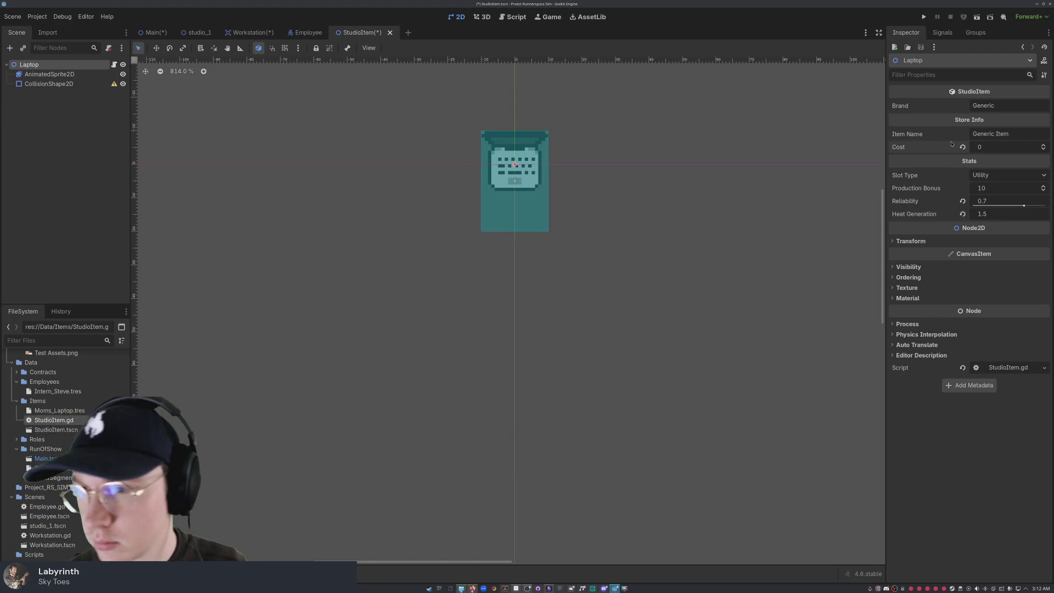
click(966, 103)
text(Ade)
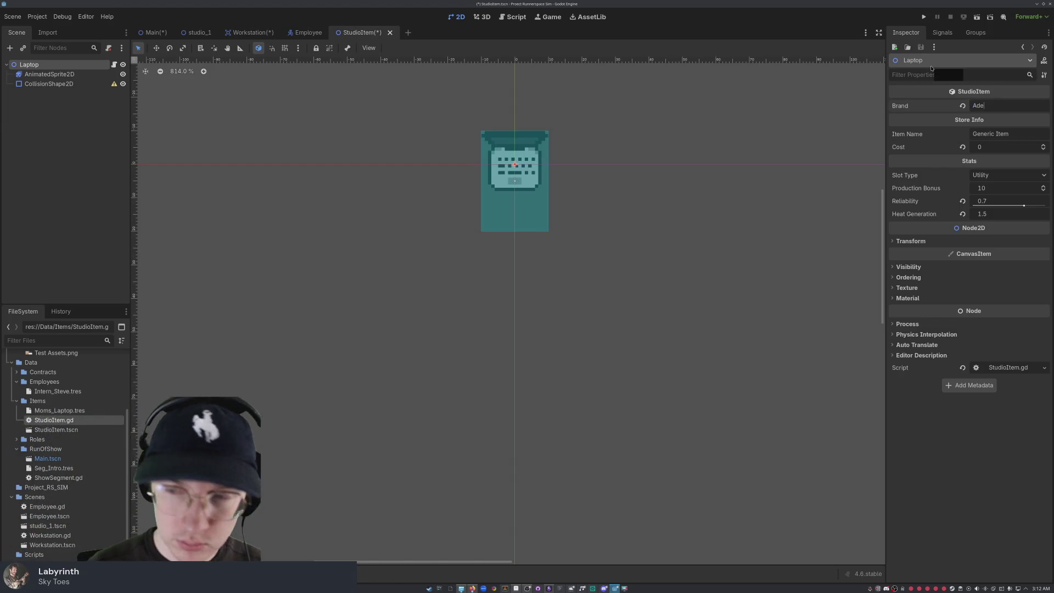
text(le)
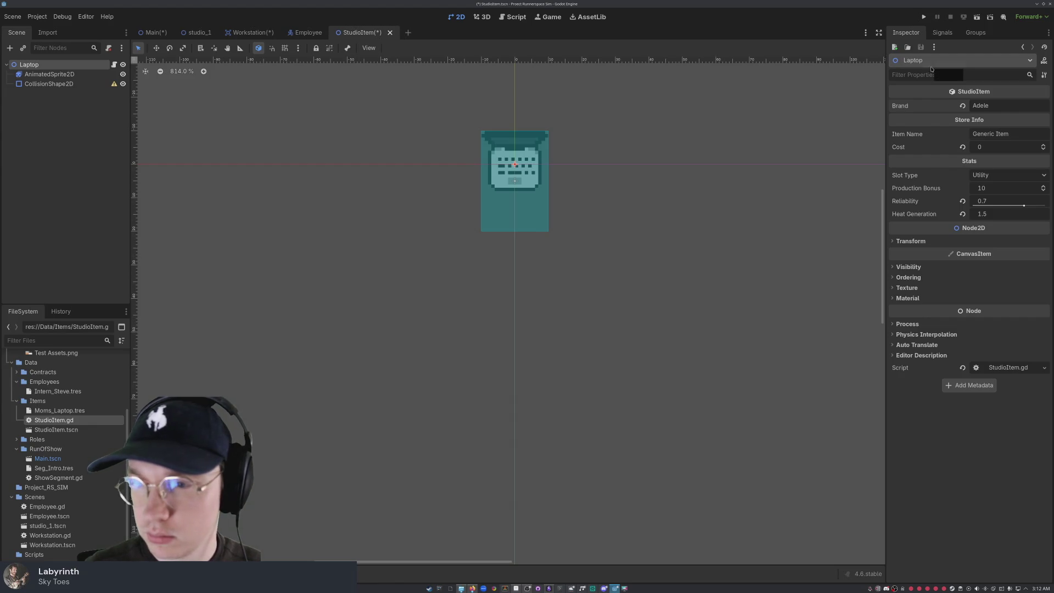
click(1026, 136)
key(ctrl+a)
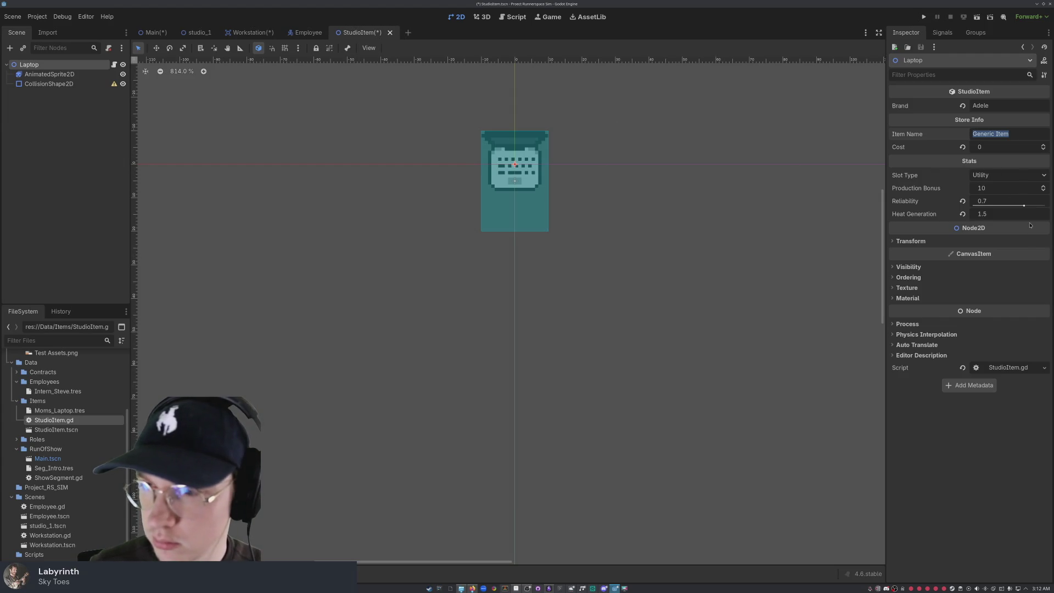
text(L)
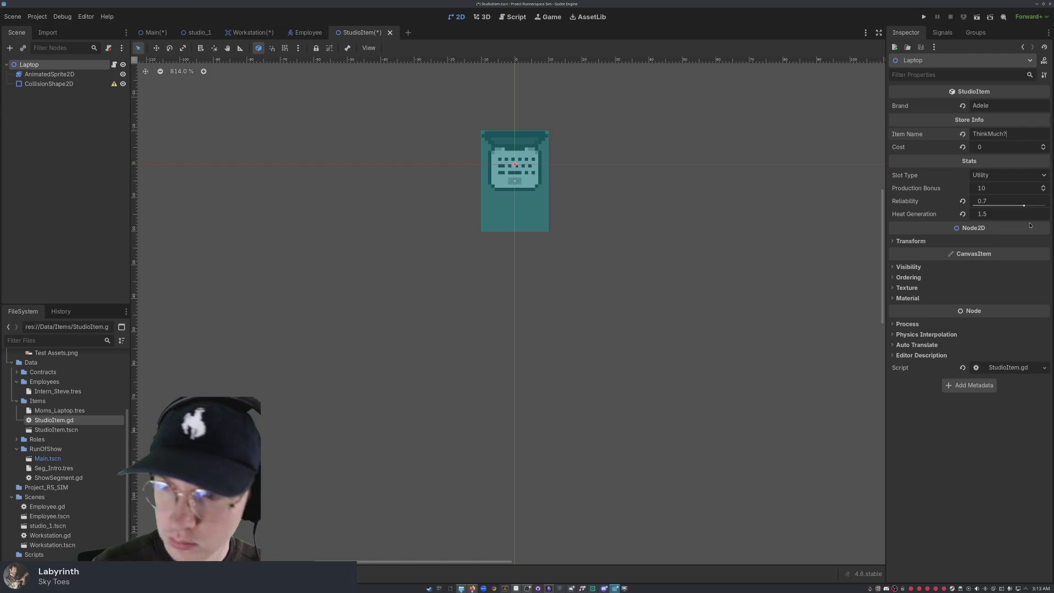
key(BackSpace)
key(BackSpace)
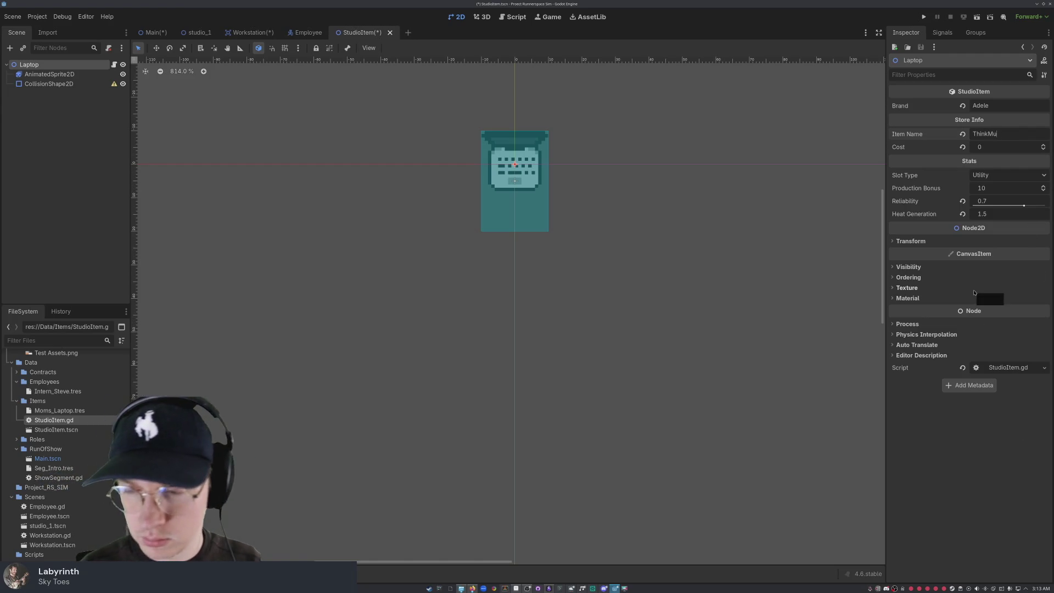
key(BackSpace)
key(BackSpace)
key(BackSpace)
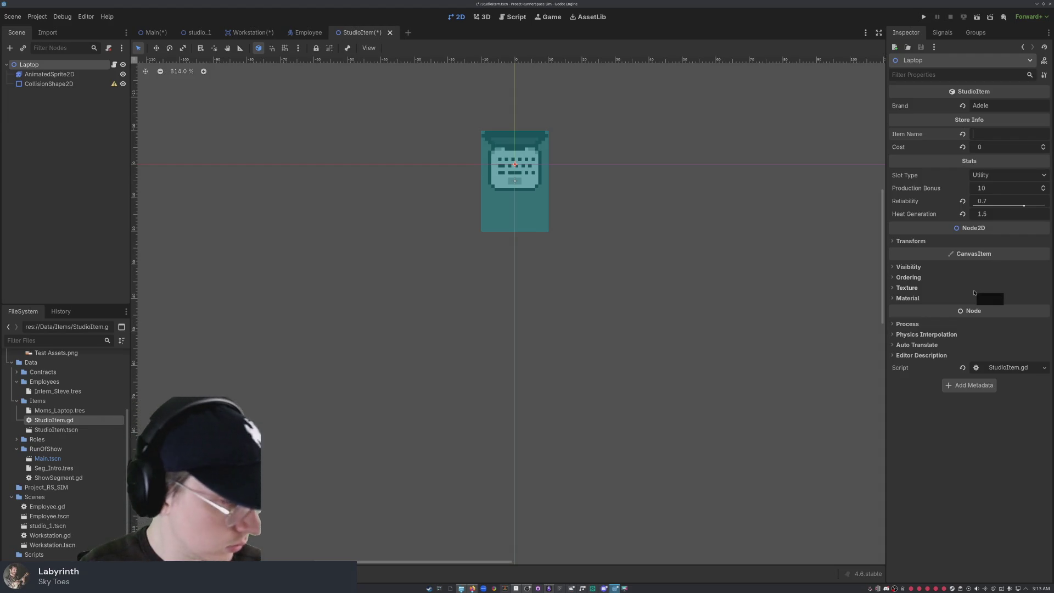
text(Think)
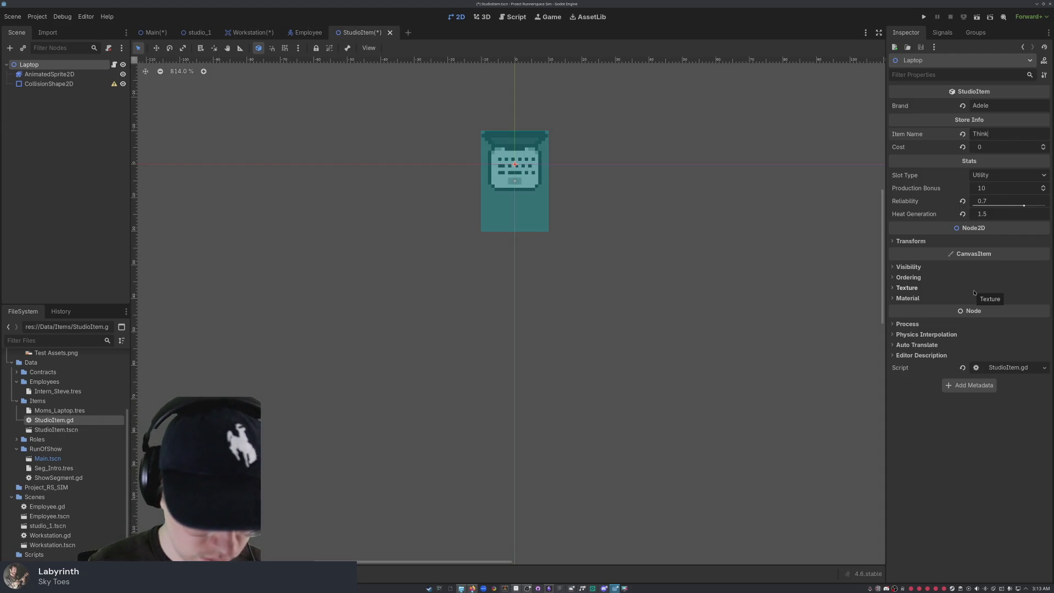
text(salo)
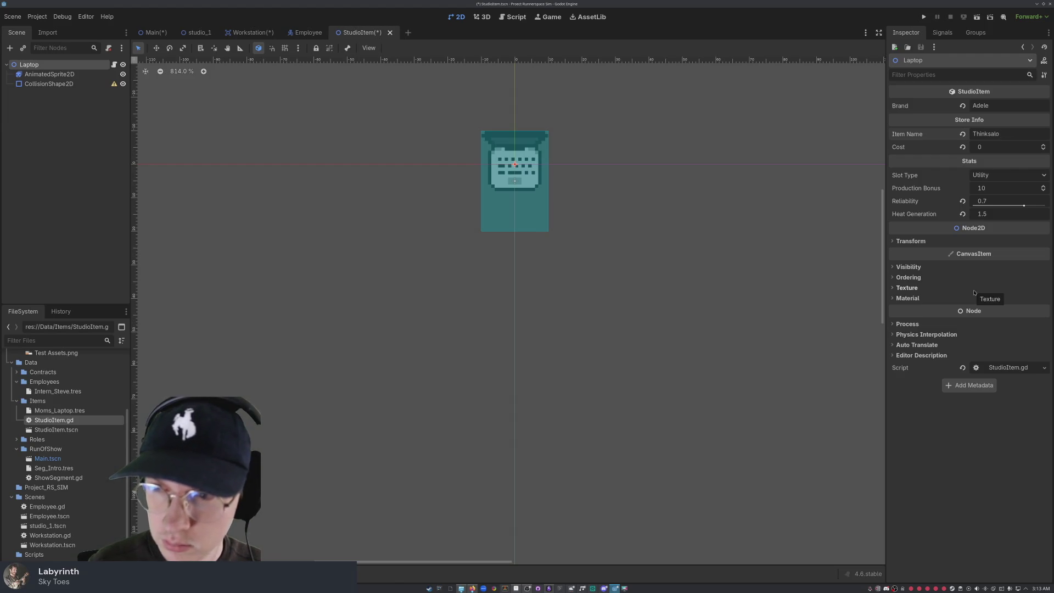
text(t)
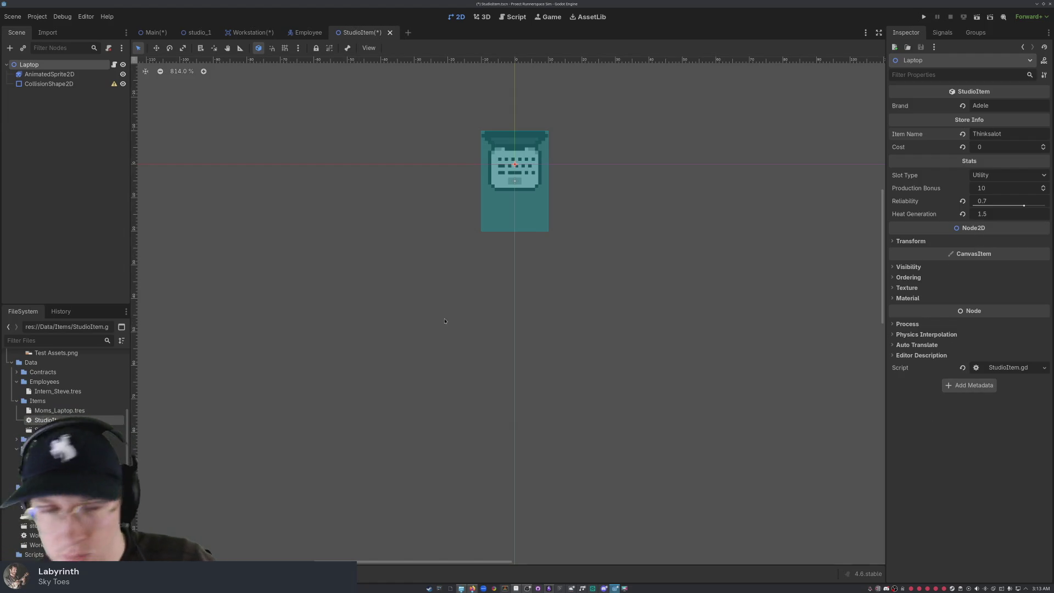
click(72, 83)
Step: Open the Laptop node's StudioItem.gd script via its Sub-Resources context menu
key(Up)
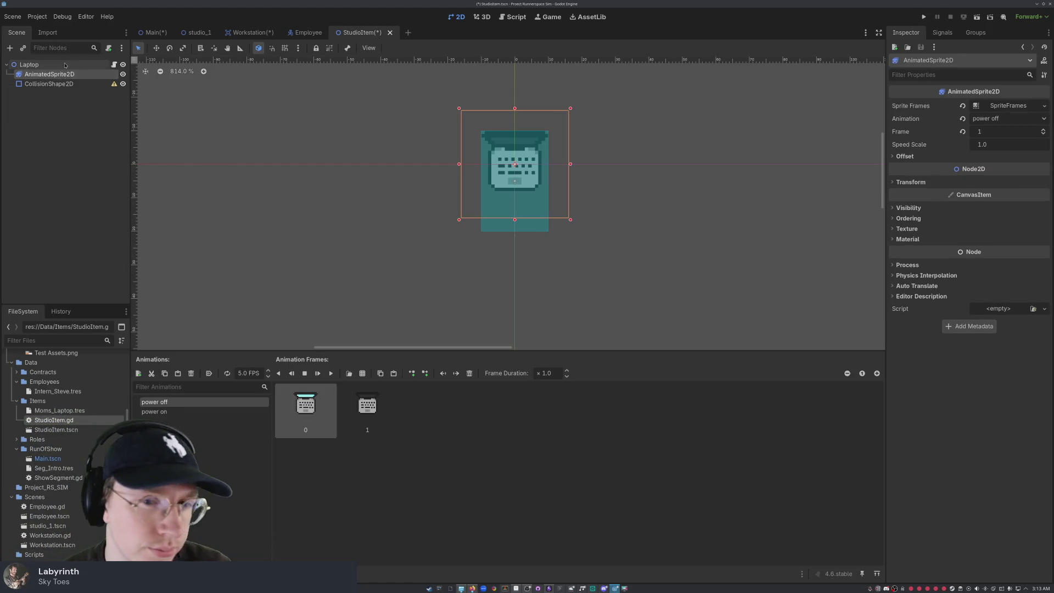
key(Up)
key(Down)
key(Down)
click(74, 148)
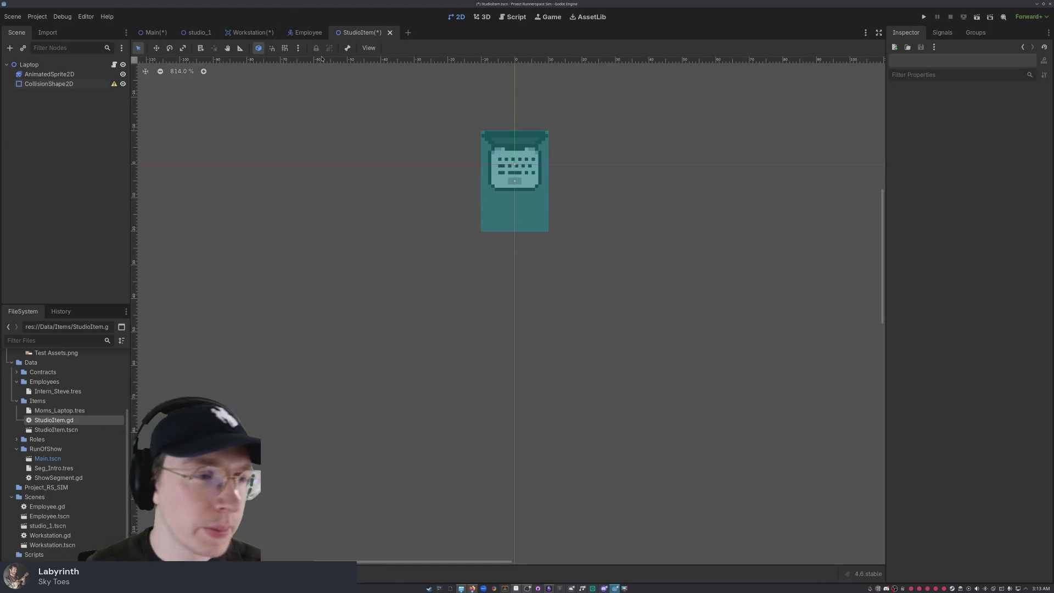
right_click(36, 64)
mouse_move(81, 73)
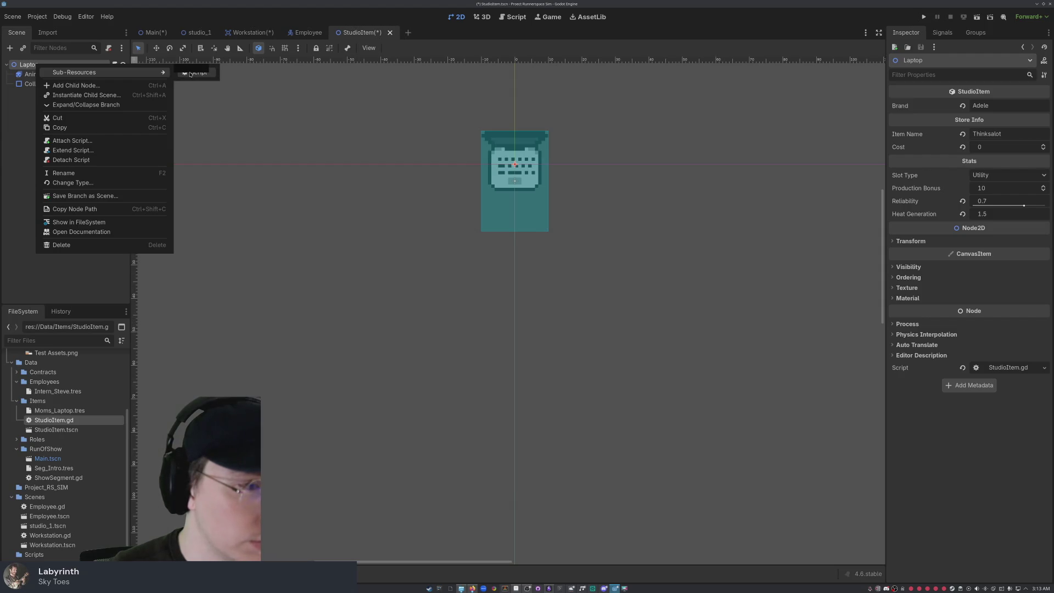
click(193, 76)
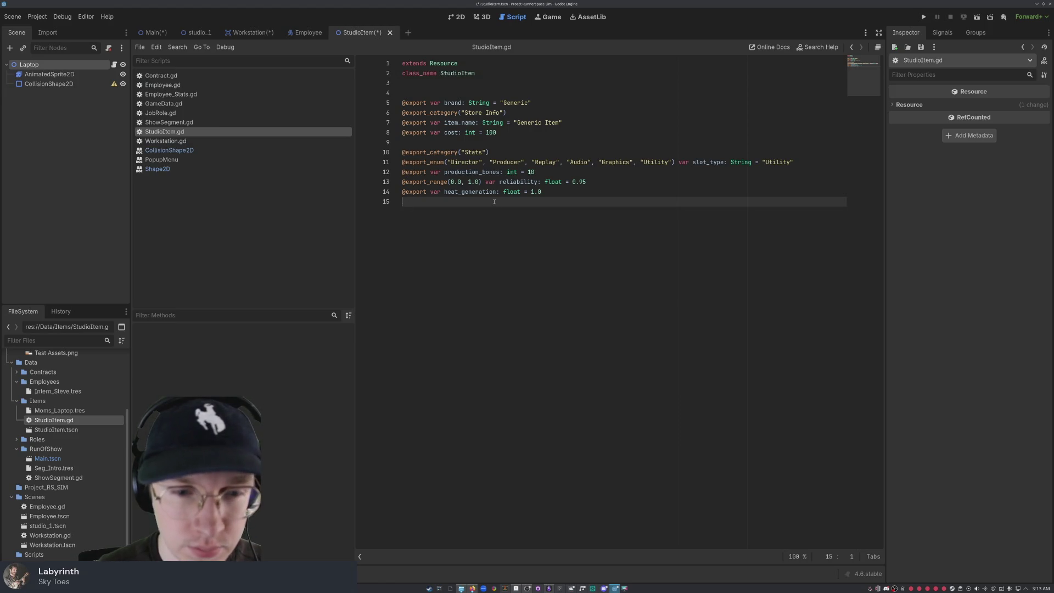
Step: Reselect the Laptop node and return from StudioItem.gd to the 2D workspace
click(457, 133)
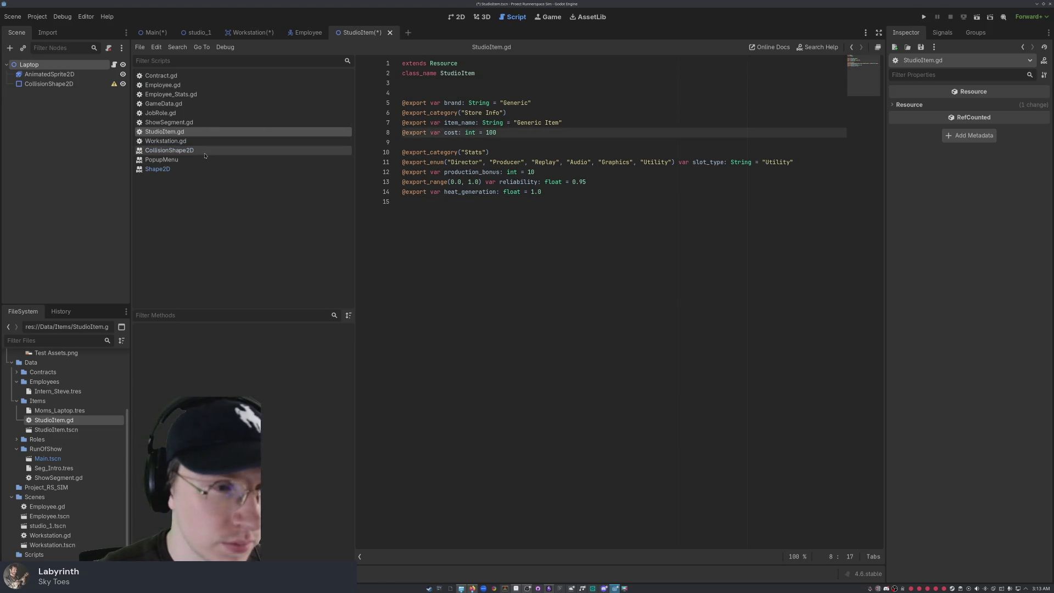
click(542, 202)
click(101, 101)
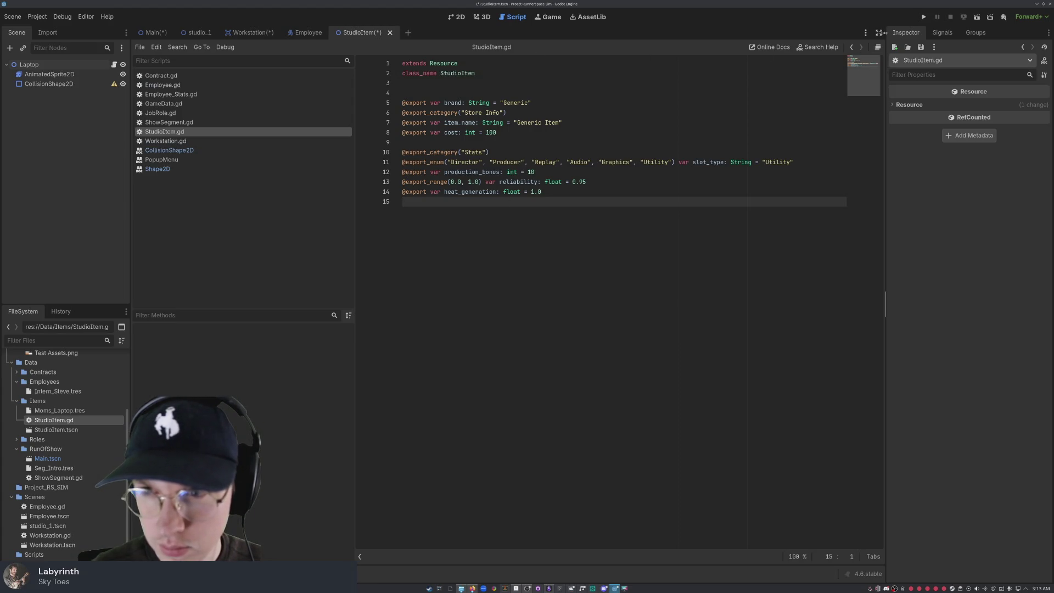
click(39, 65)
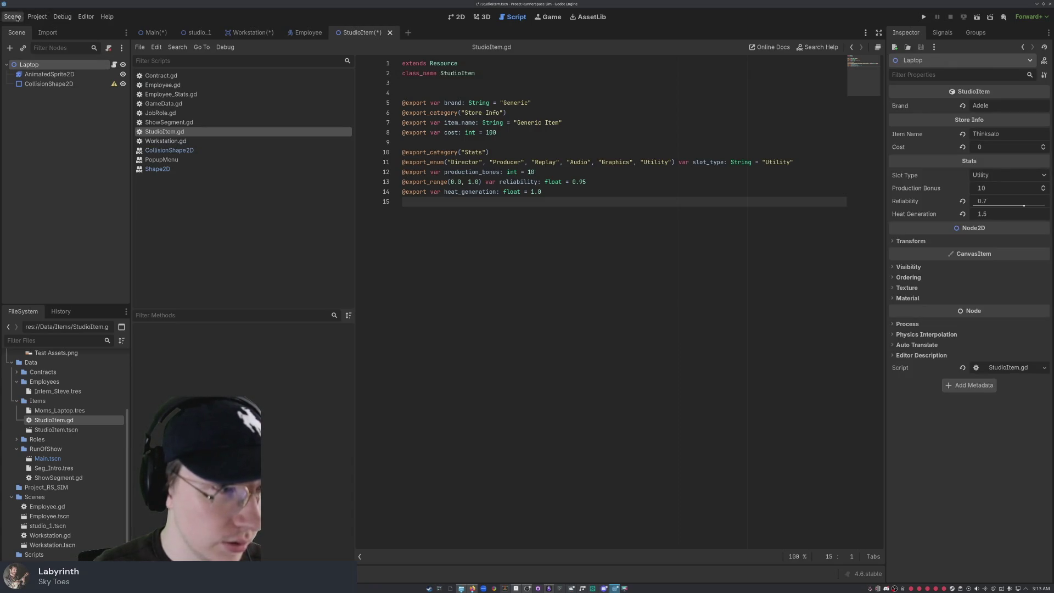
click(463, 19)
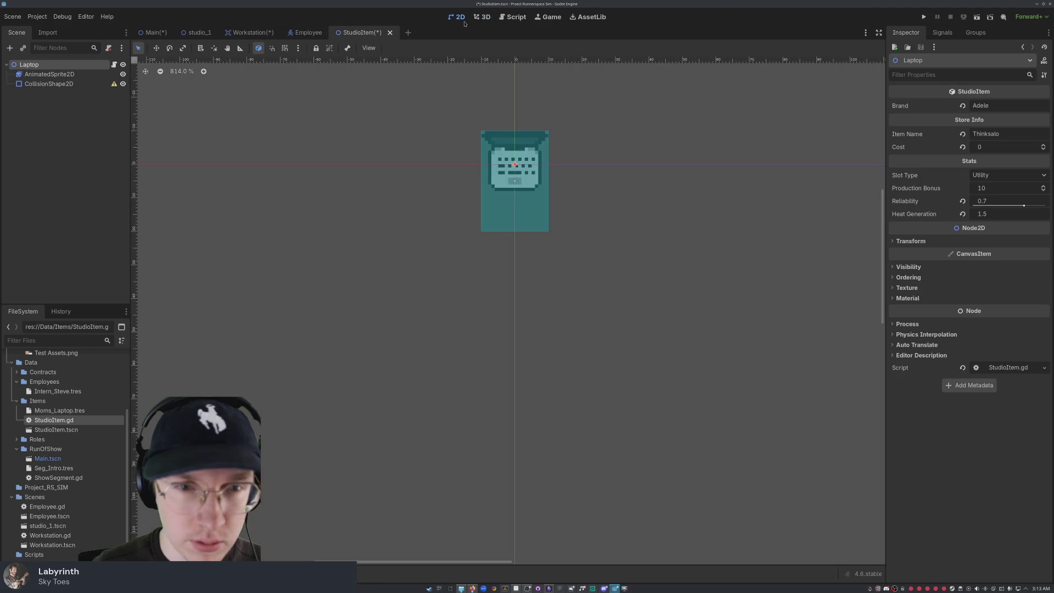
Step: Clear the Laptop node's Script property with its revert arrow
click(515, 17)
click(458, 17)
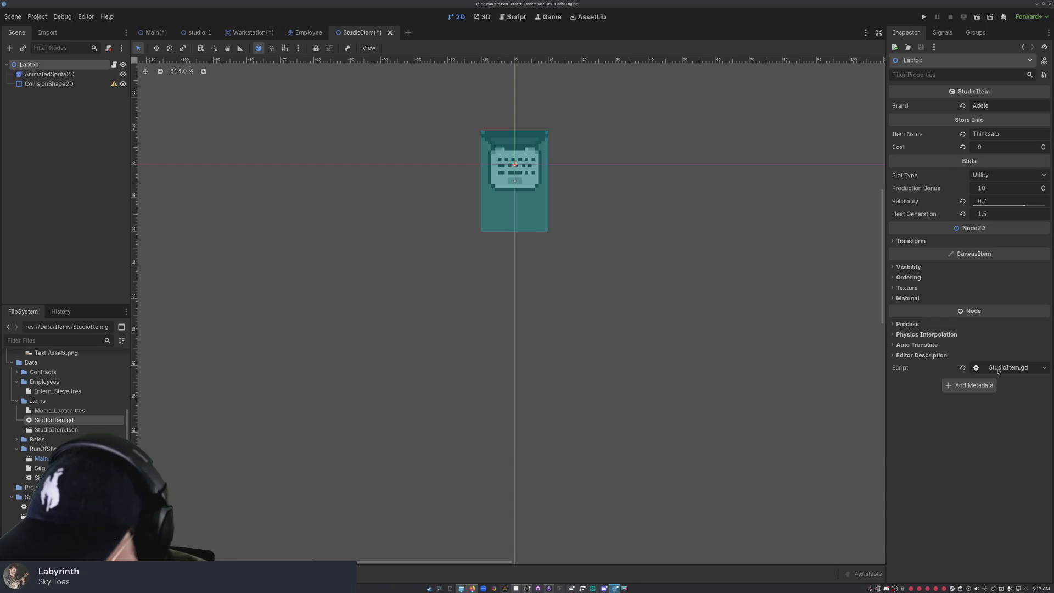
click(962, 368)
click(4, 190)
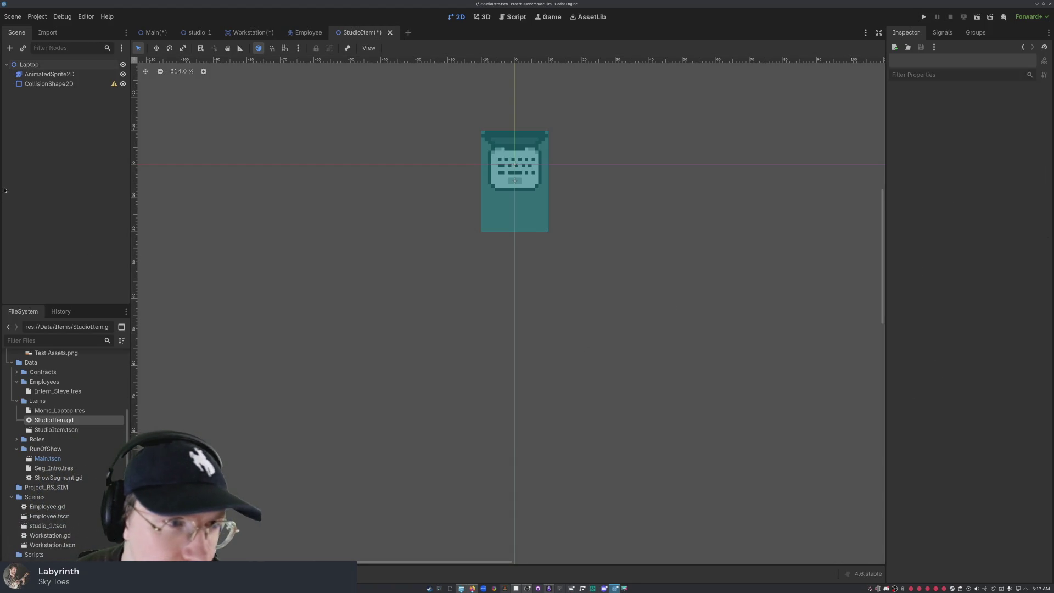
click(74, 64)
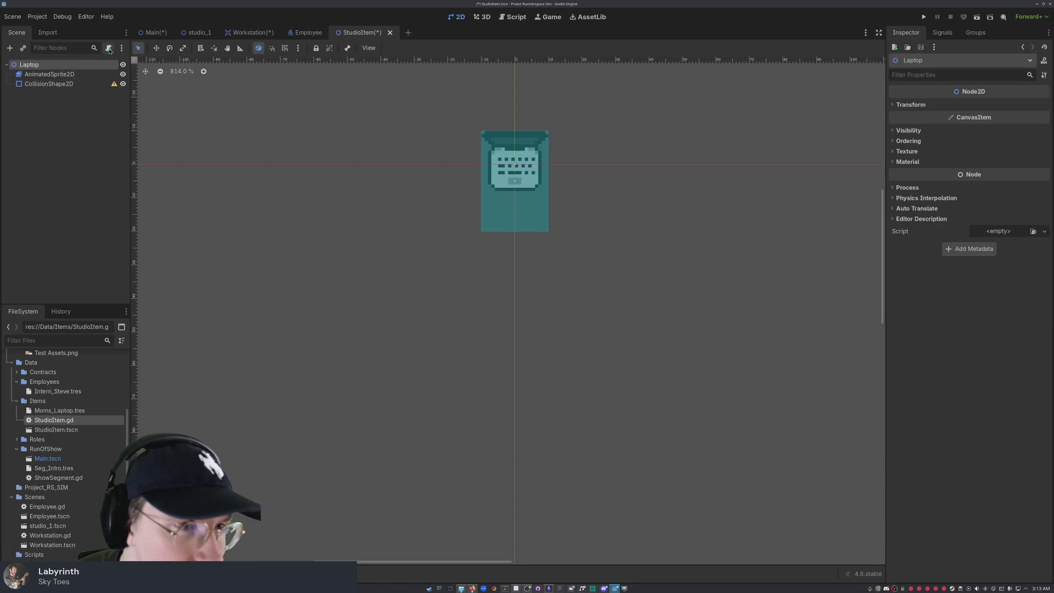
click(82, 209)
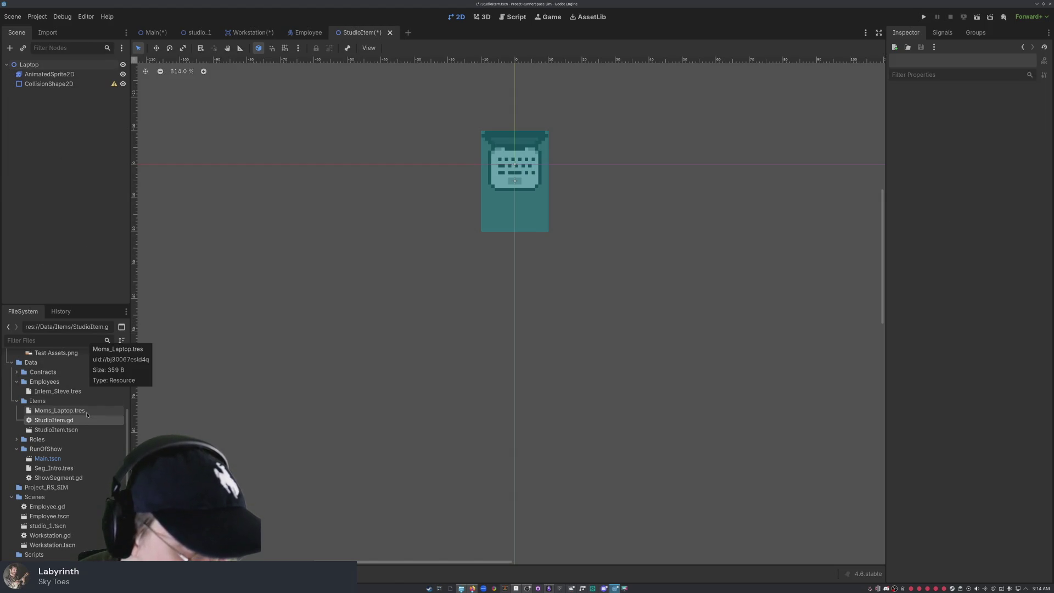
scroll(71, 418, up, 3)
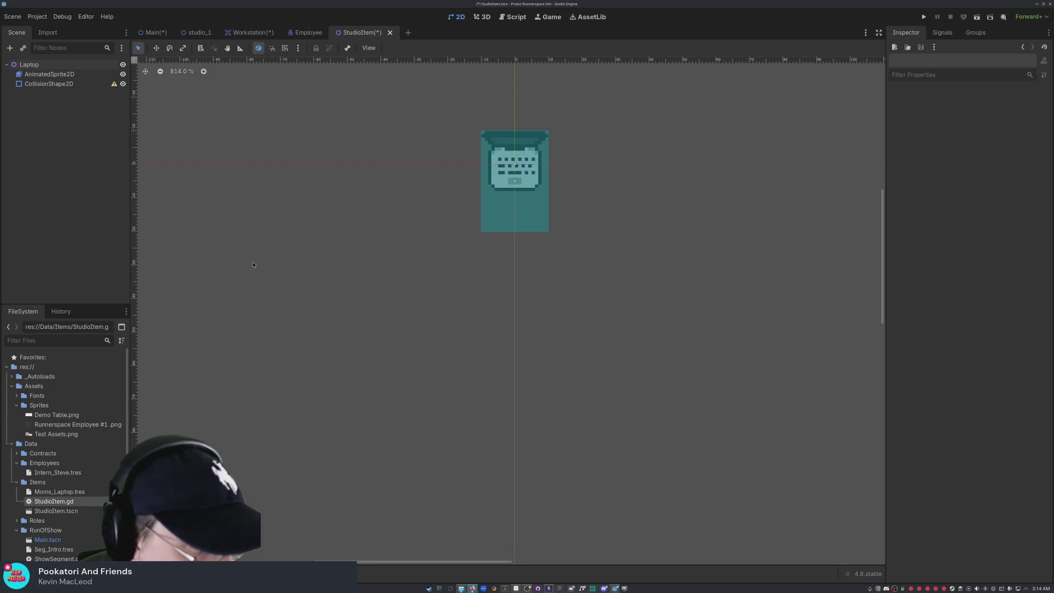
Step: Look through the history and files, then browse the Employee, Workstation and studio_1 scenes
click(61, 313)
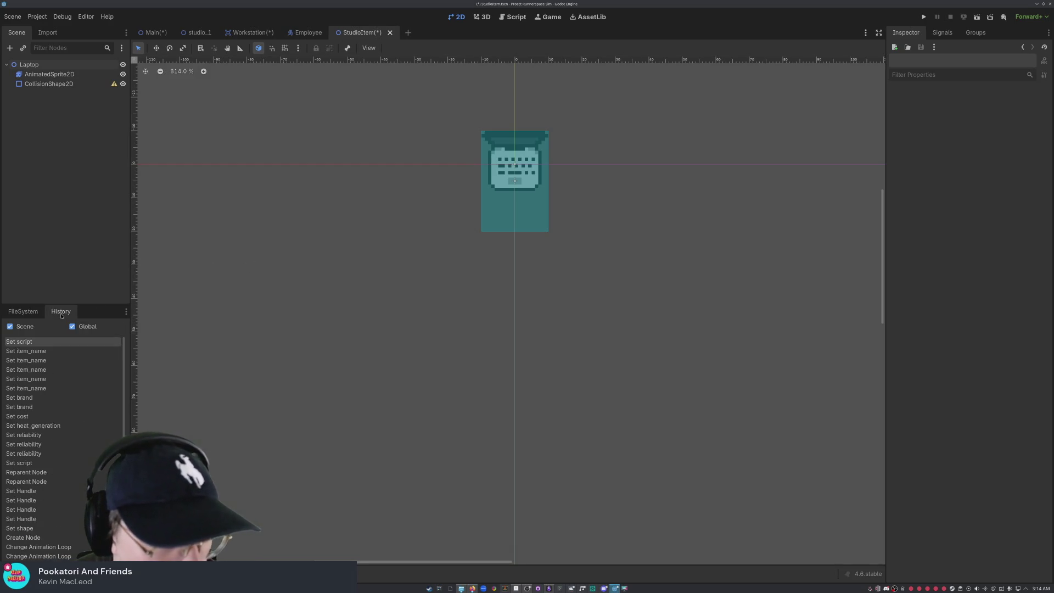
click(33, 312)
scroll(66, 466, down, 2)
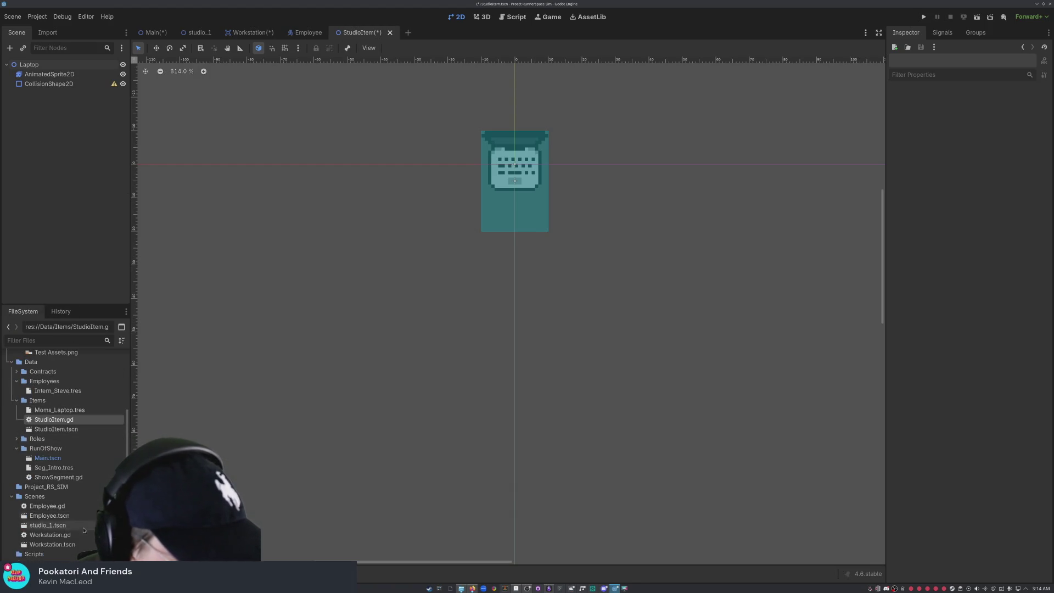
scroll(82, 527, up, 5)
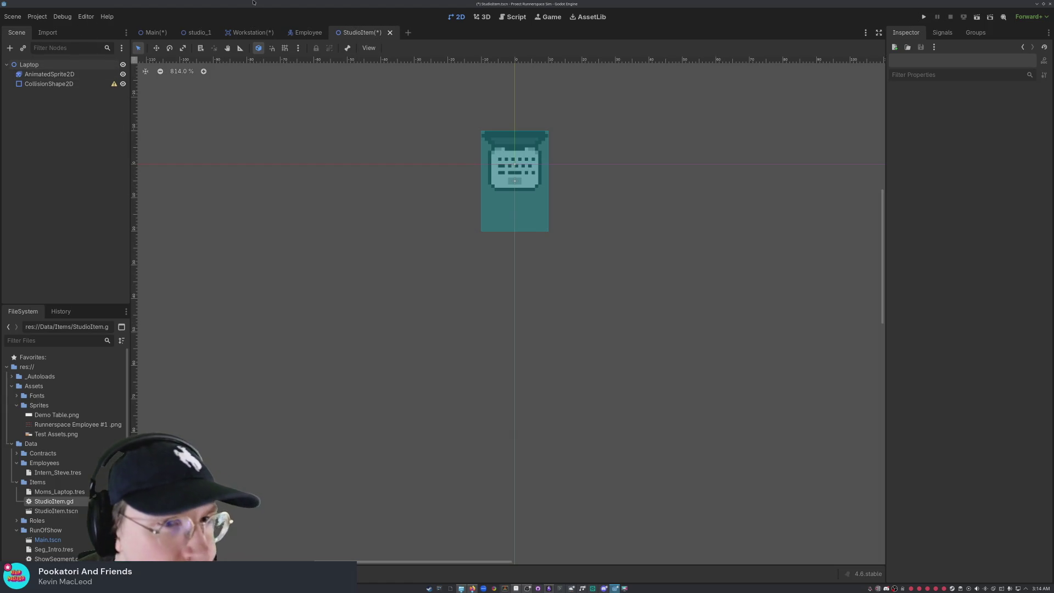
click(305, 32)
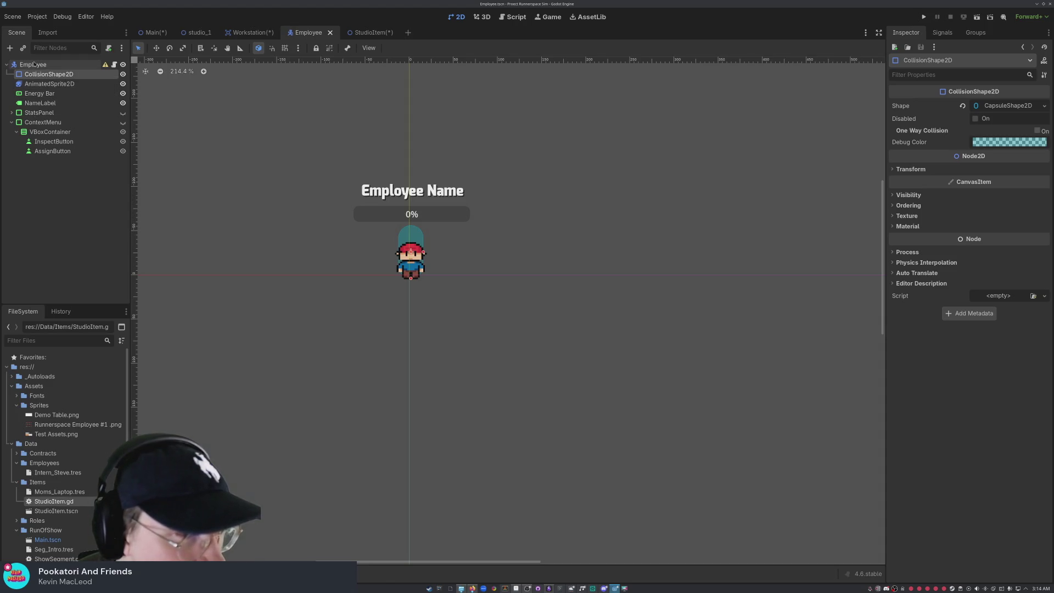
click(63, 210)
click(236, 32)
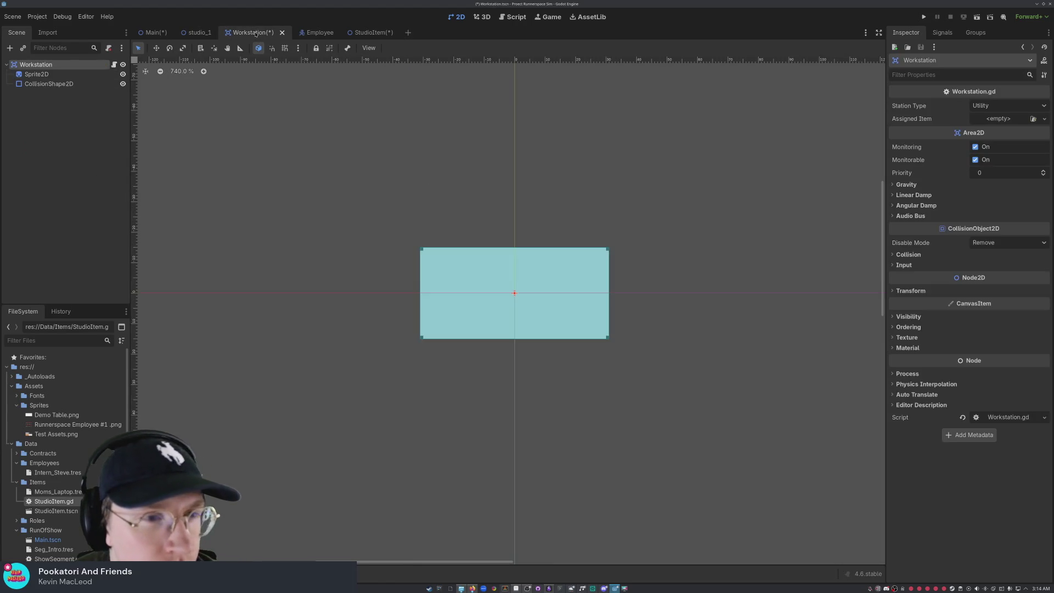
click(196, 33)
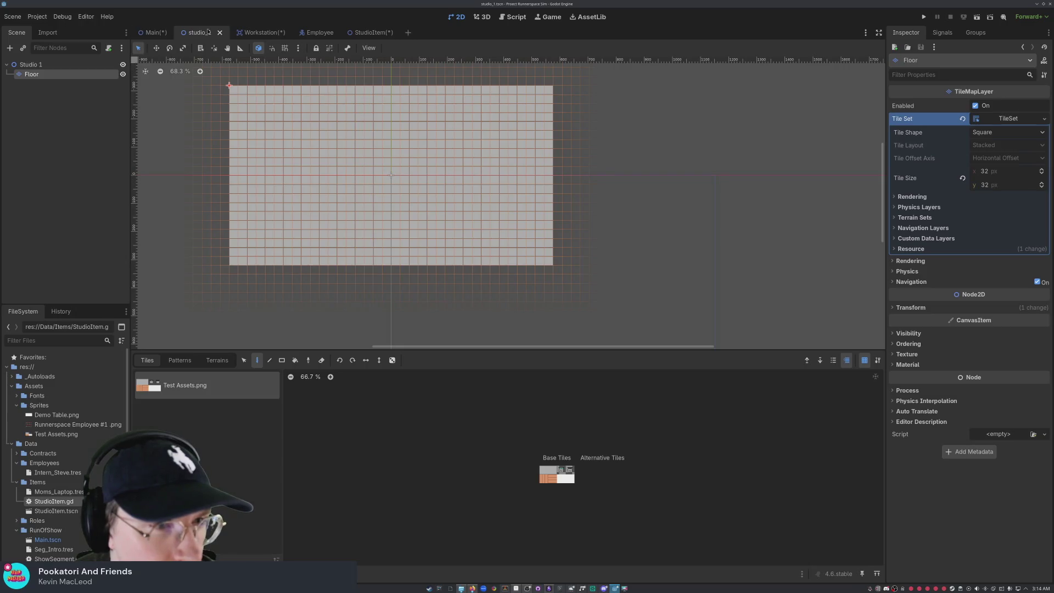
click(308, 32)
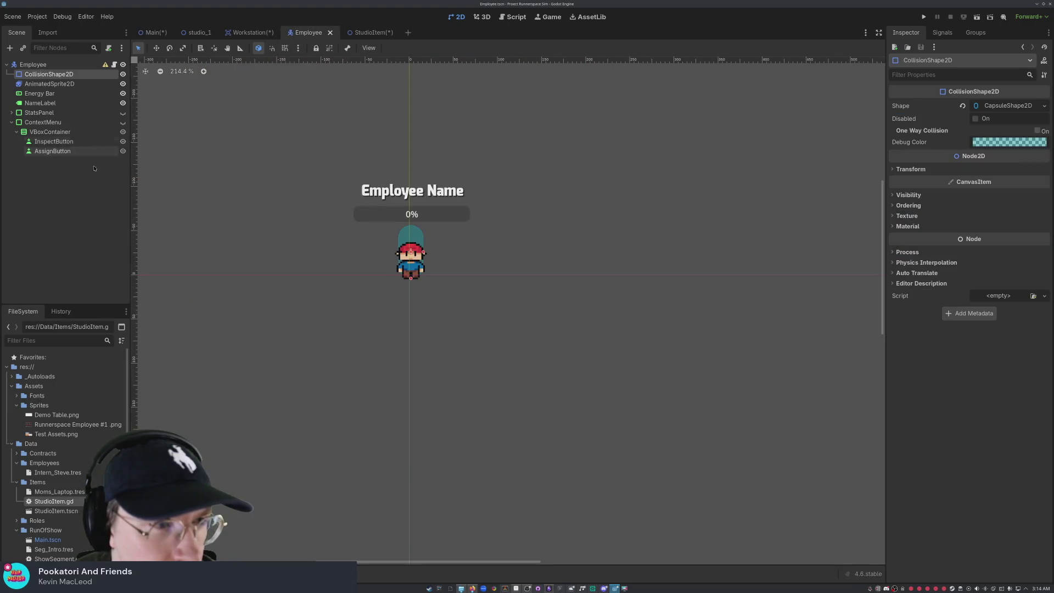
click(33, 64)
Step: Return to the StudioItem scene and select all three Laptop nodes
click(363, 33)
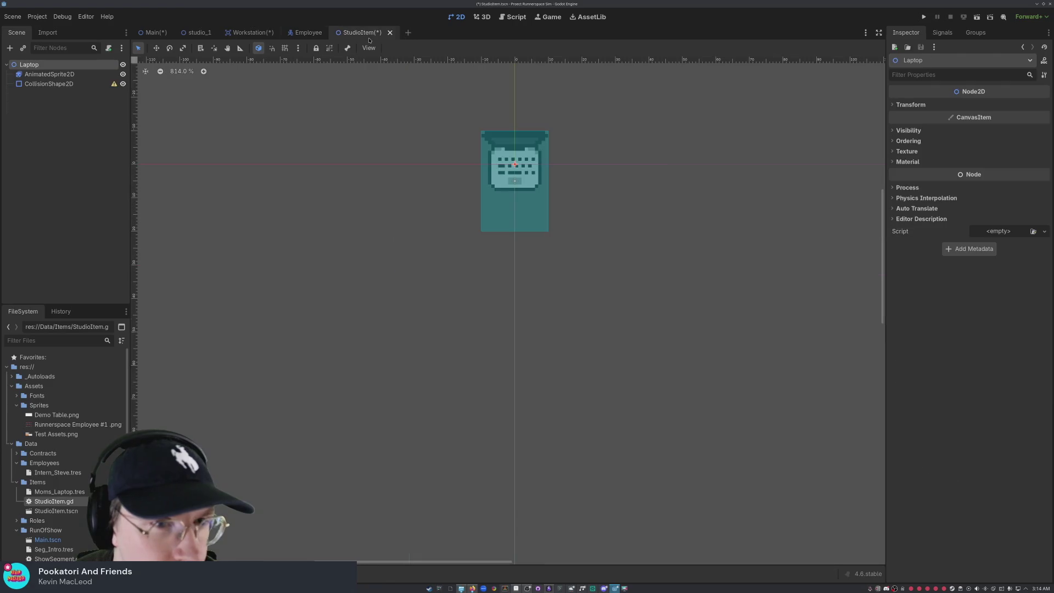
click(84, 128)
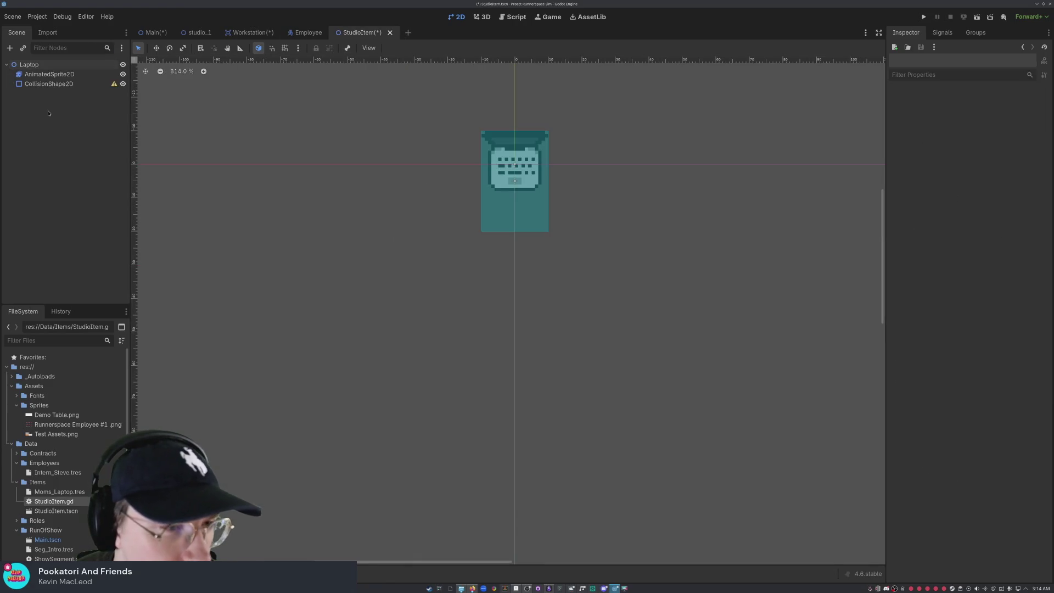
shift+click(72, 83)
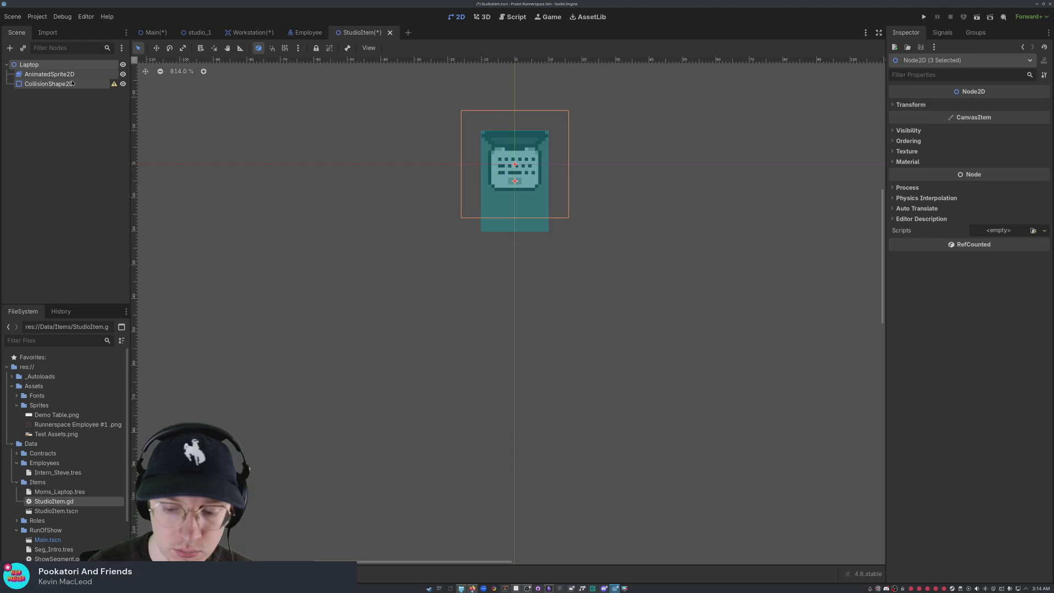
Step: Delete the Laptop nodes and create a 2D Scene root, cancelling Add Child Node
key(Delete)
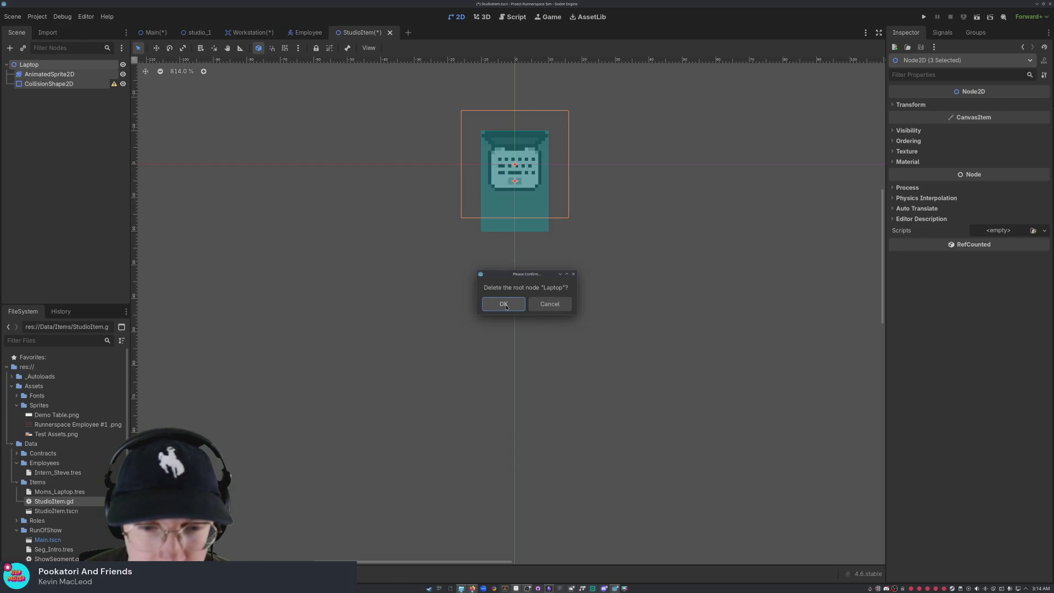
click(504, 305)
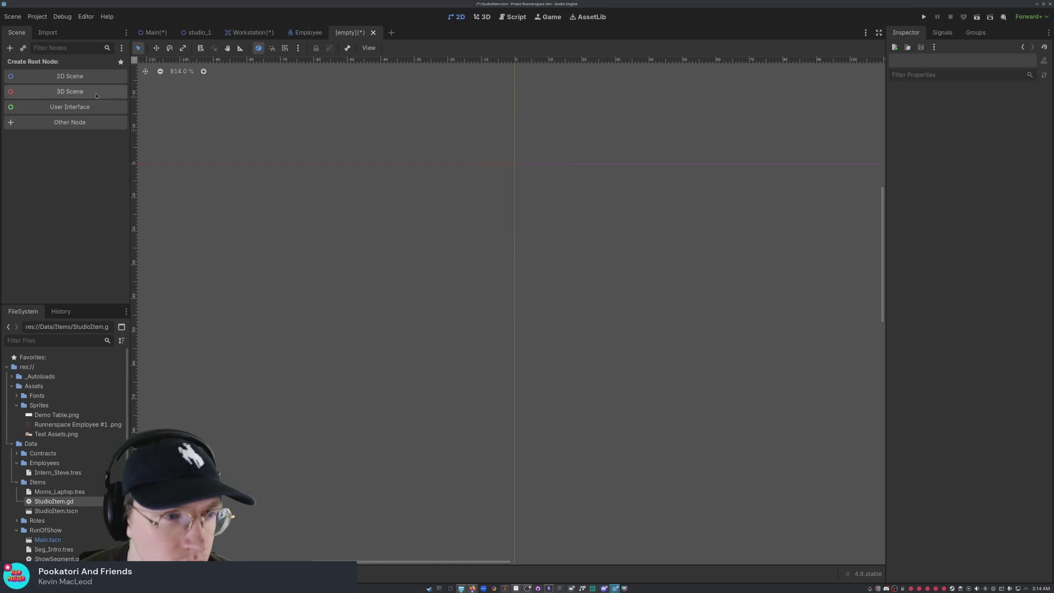
click(75, 80)
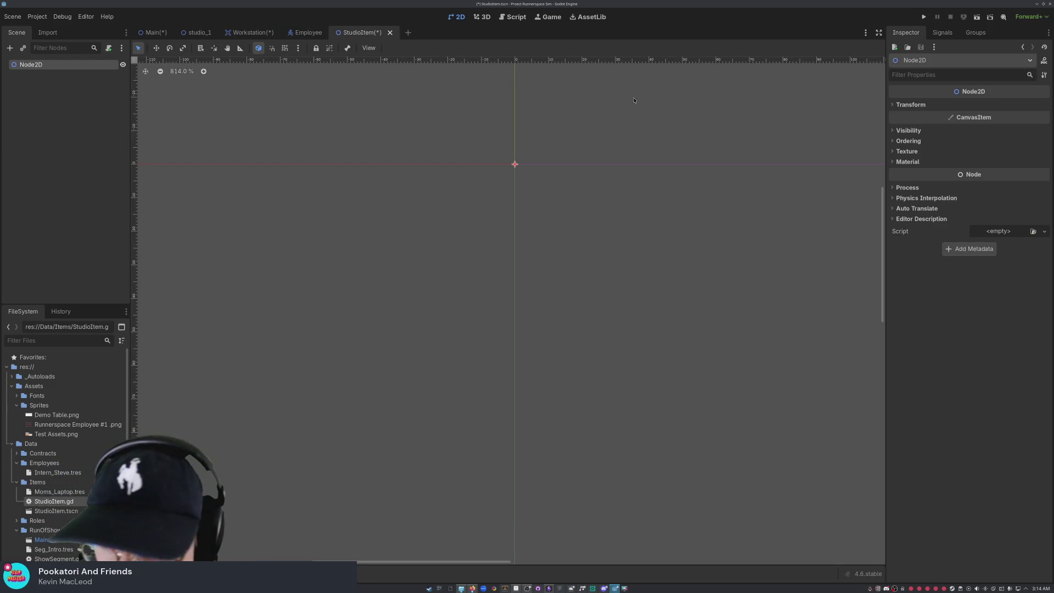
right_click(81, 134)
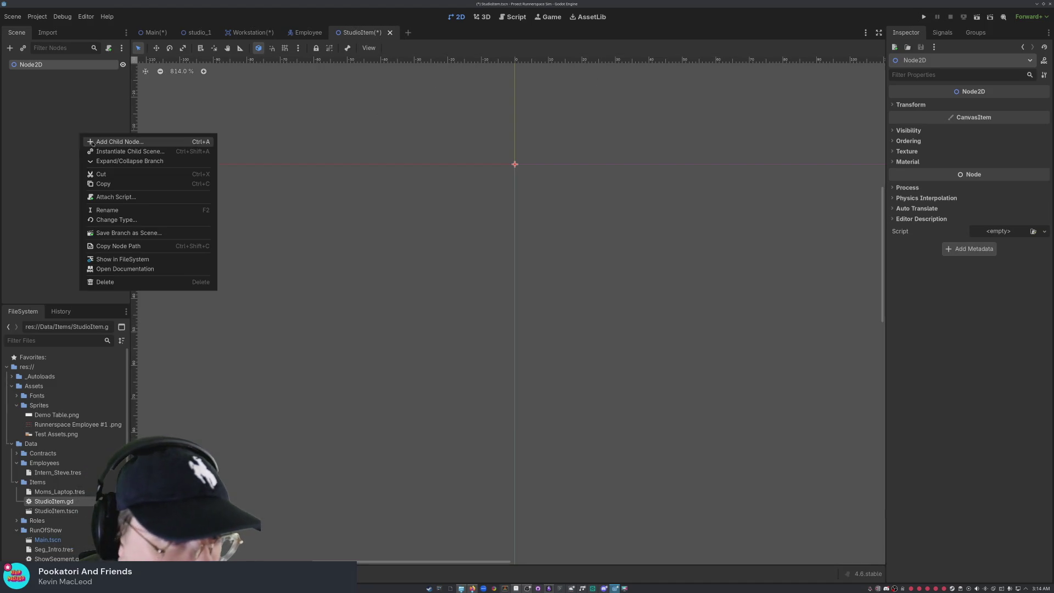
click(89, 142)
scroll(446, 192, down, 3)
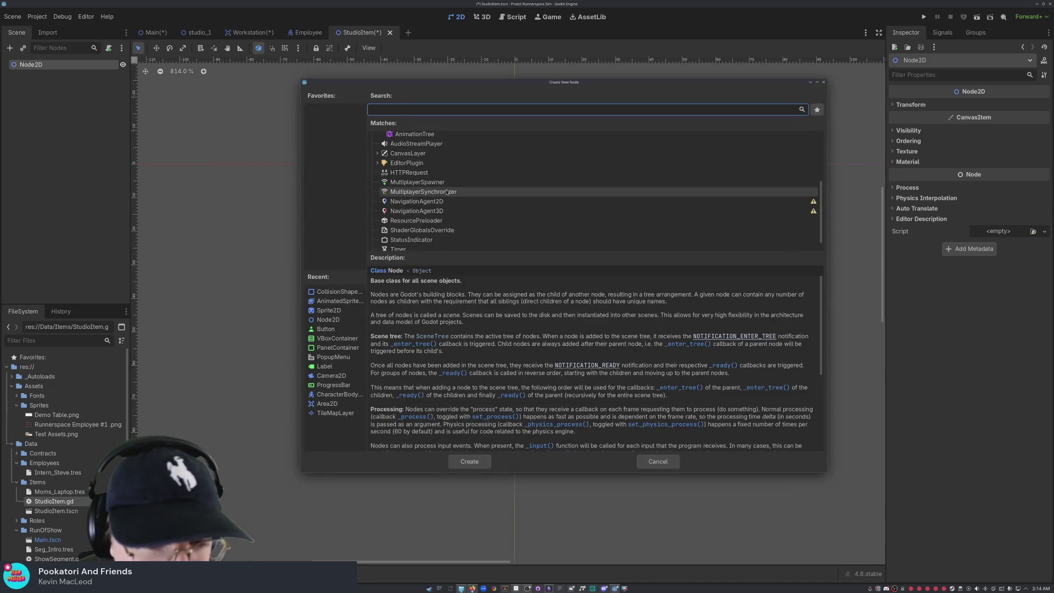
click(657, 461)
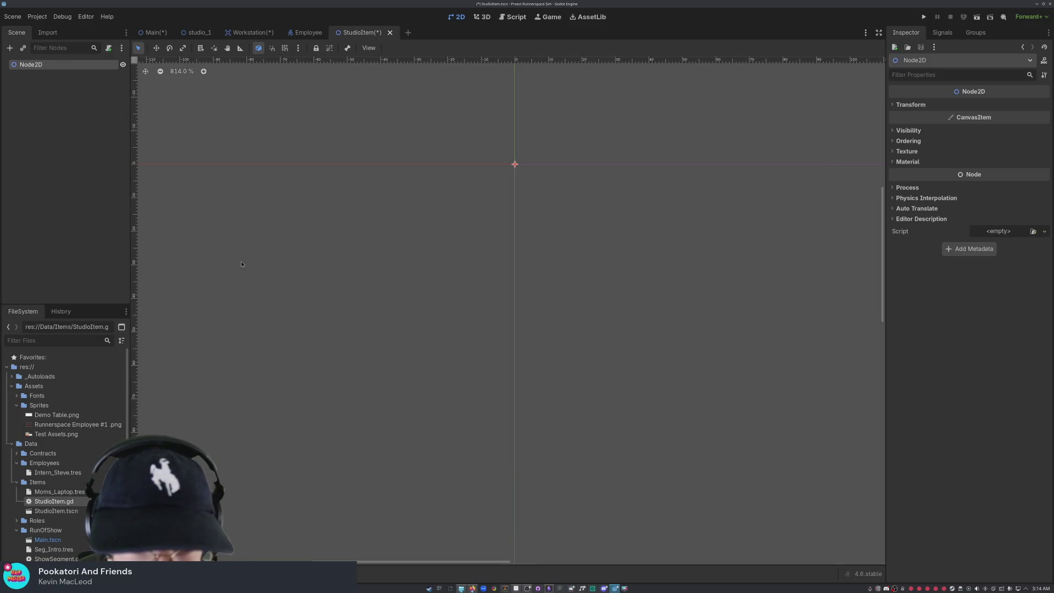
Step: Delete the Node2D root so the StudioItem scene is empty
click(50, 65)
key(Delete)
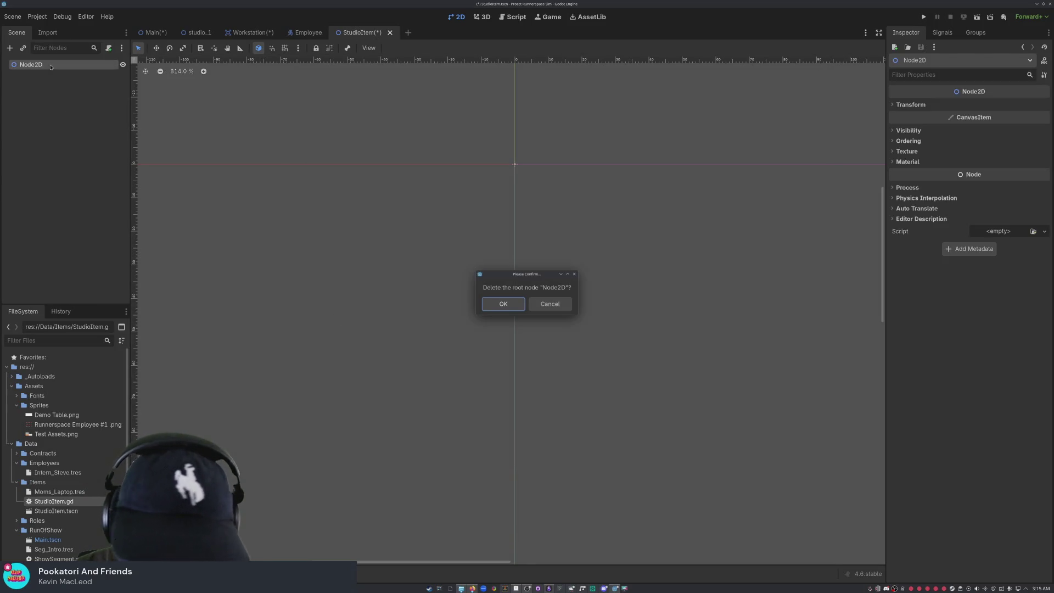
click(494, 305)
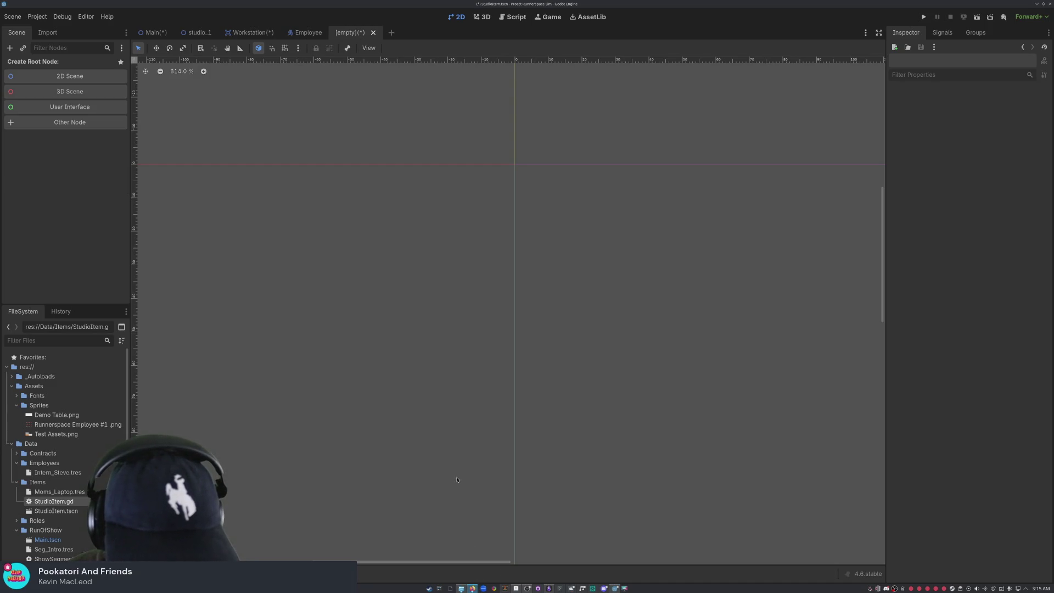
click(16, 20)
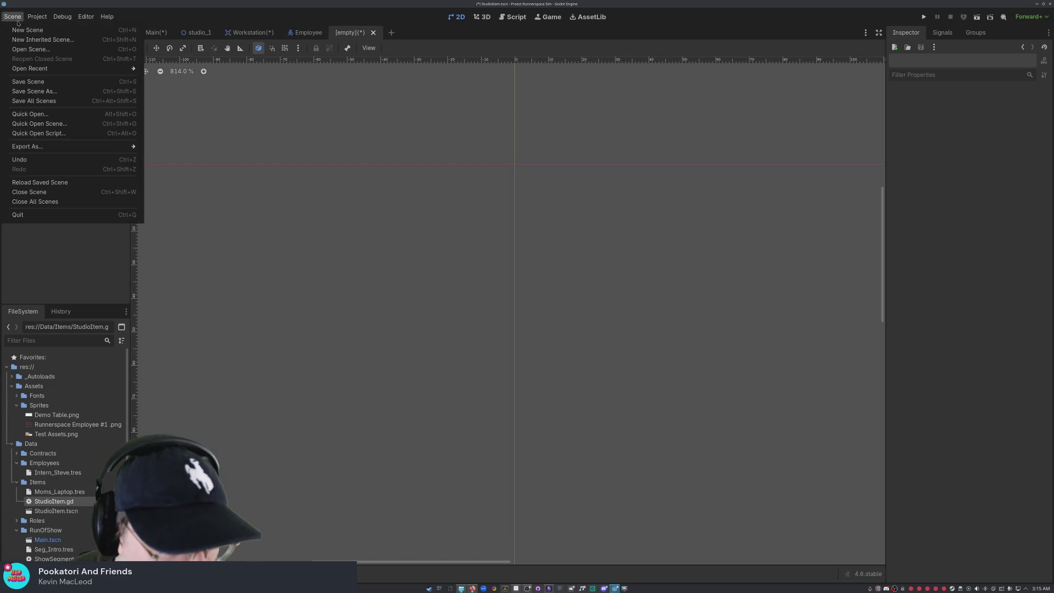
Step: Quit the editor, choosing Save & Close for both the Main and Workstation scenes
mouse_move(83, 69)
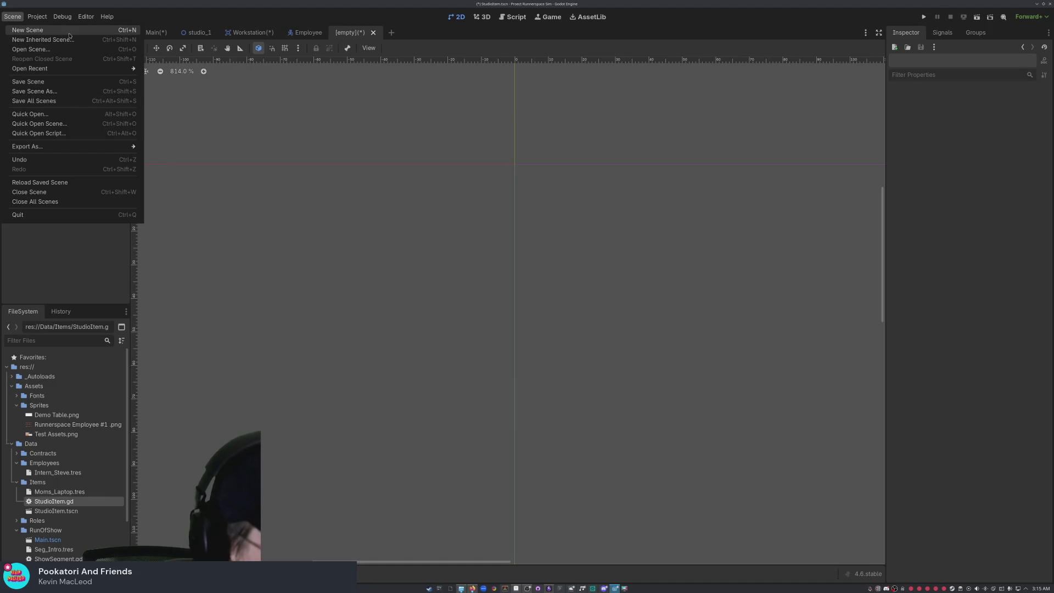
click(20, 214)
click(475, 320)
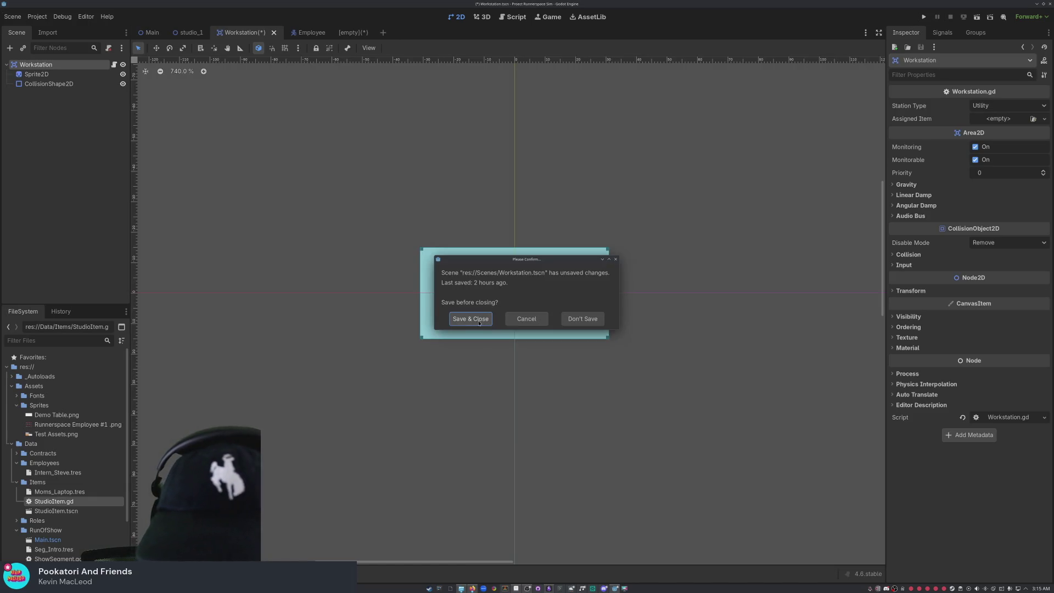
click(478, 323)
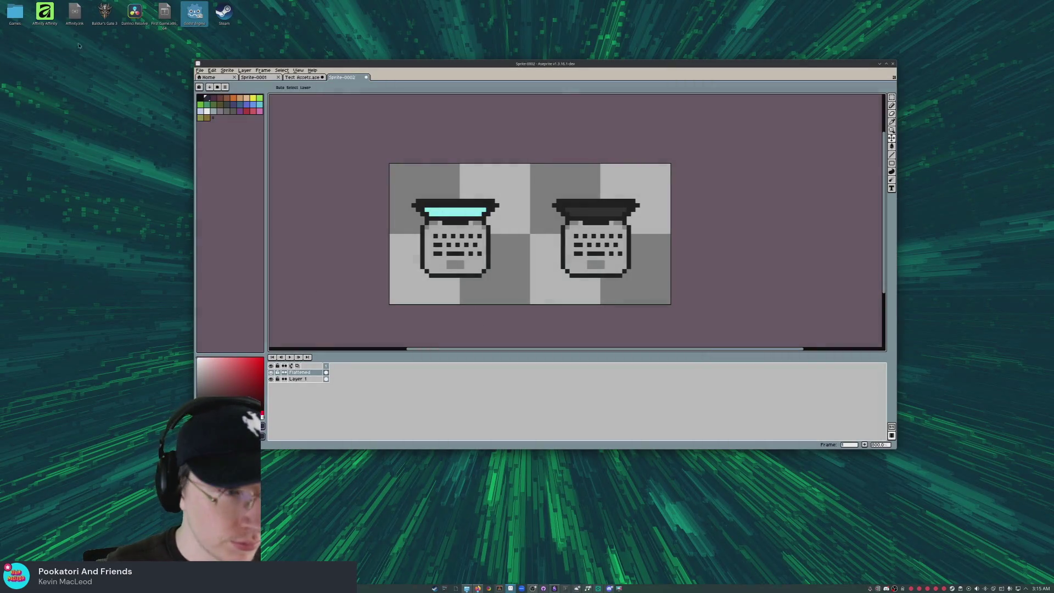
Step: Quit Aseprite with Don't Save, then open First Game from Godot's Project Manager
click(893, 62)
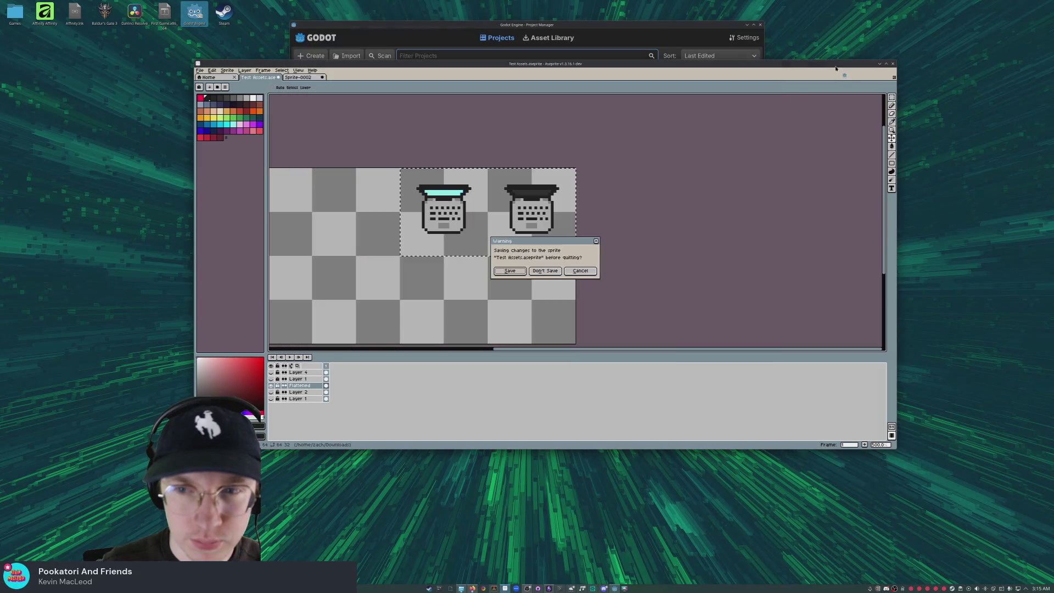
click(547, 271)
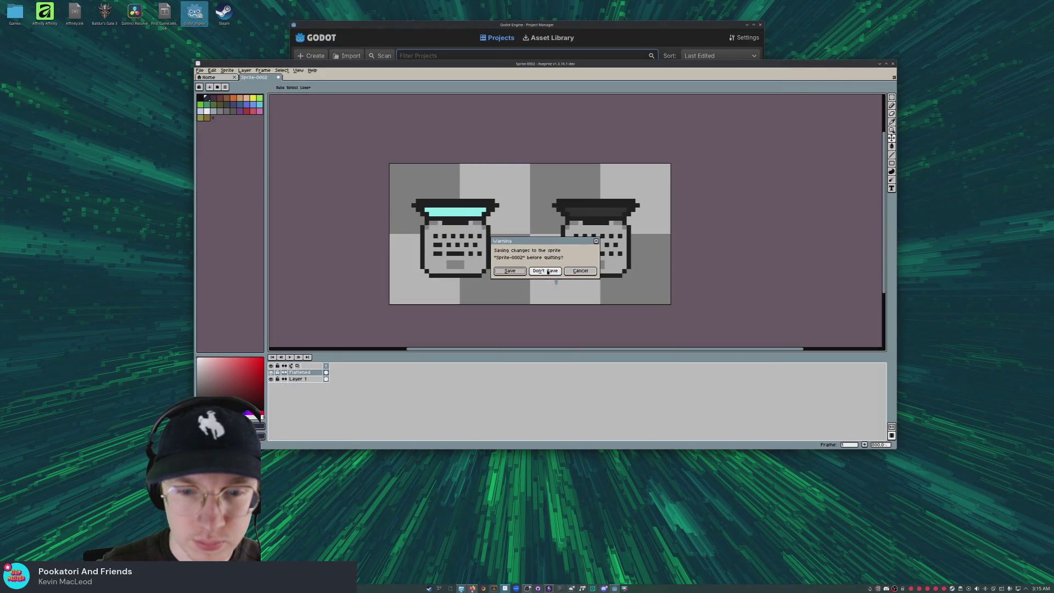
click(548, 271)
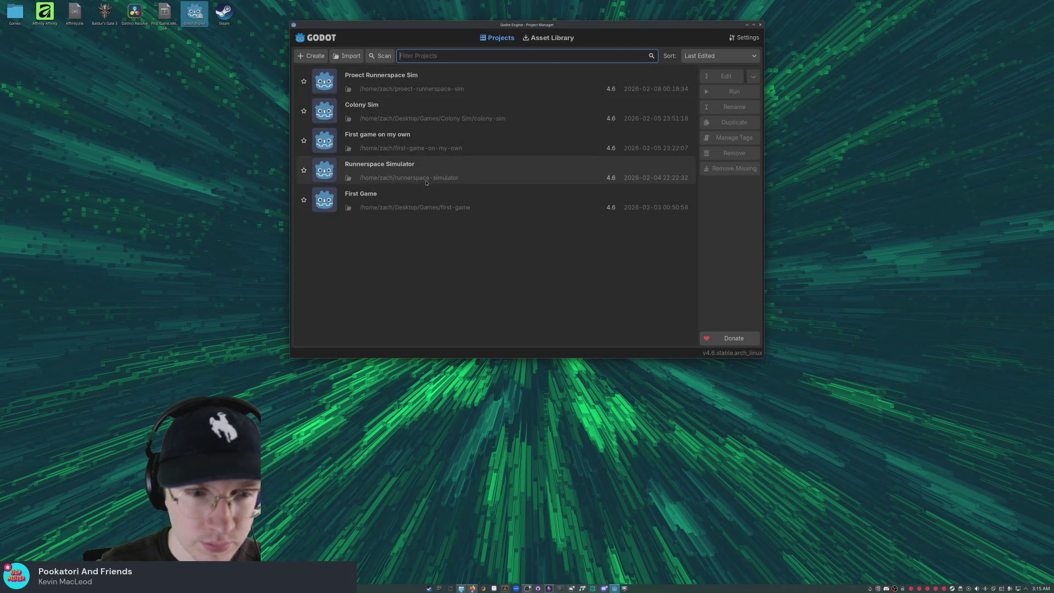
click(463, 200)
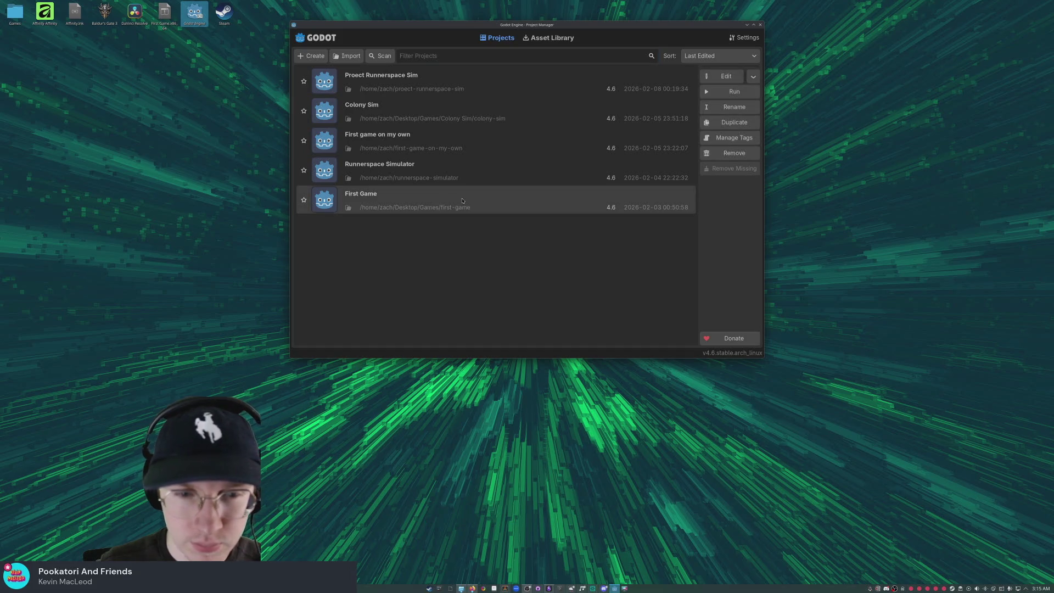
double_click(463, 201)
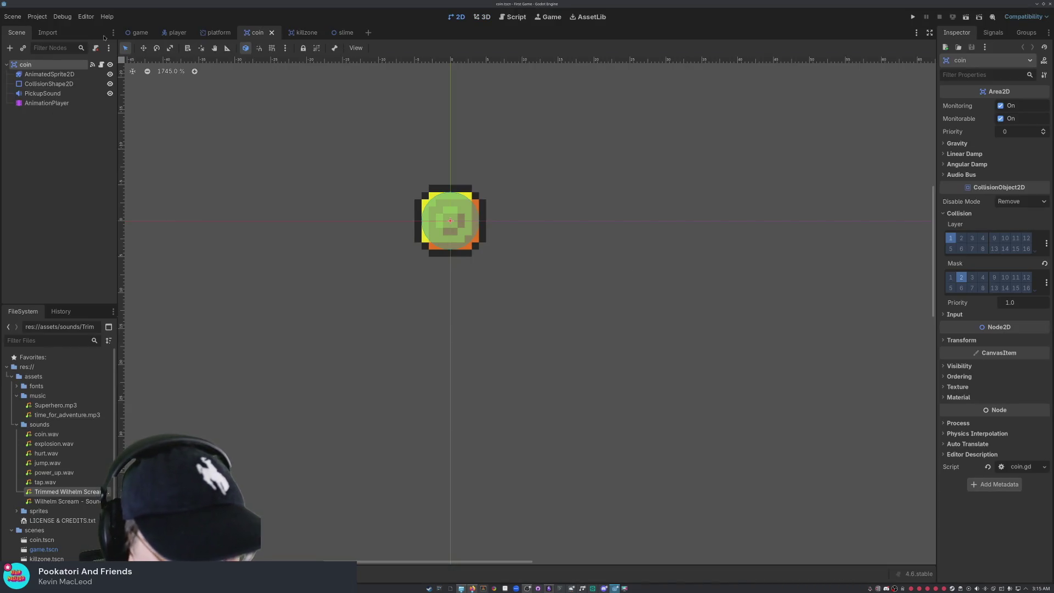
Step: Browse the platform, killzone and slime scenes, including the killzone scene and script files
click(214, 32)
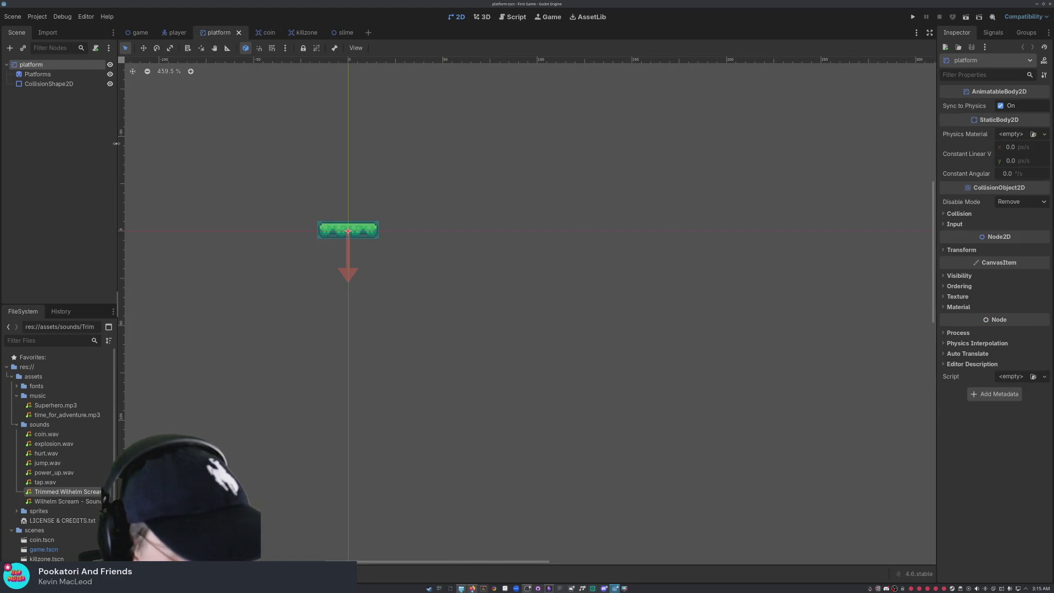
click(75, 134)
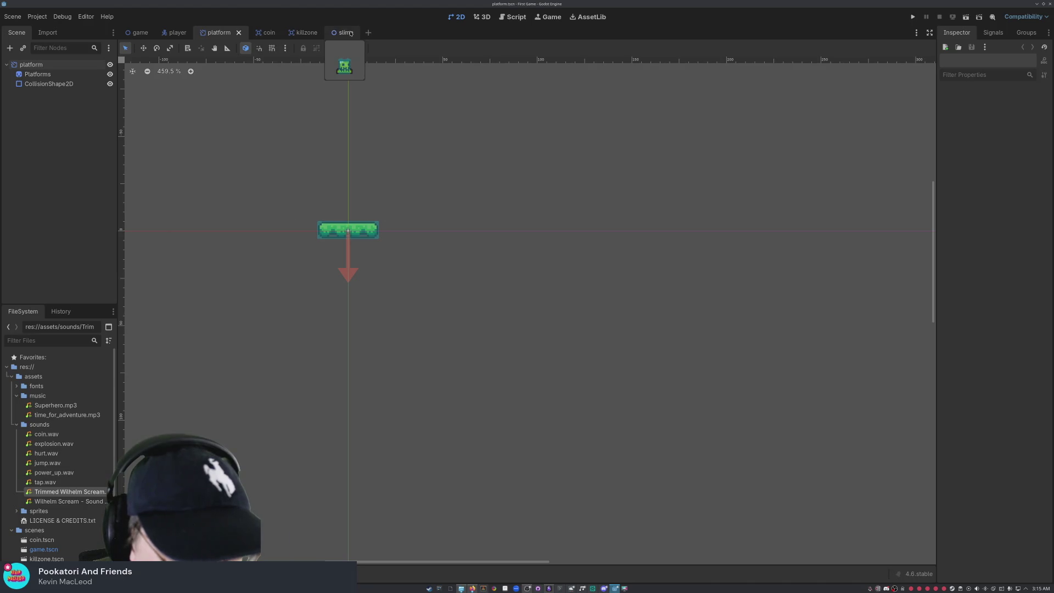
click(305, 33)
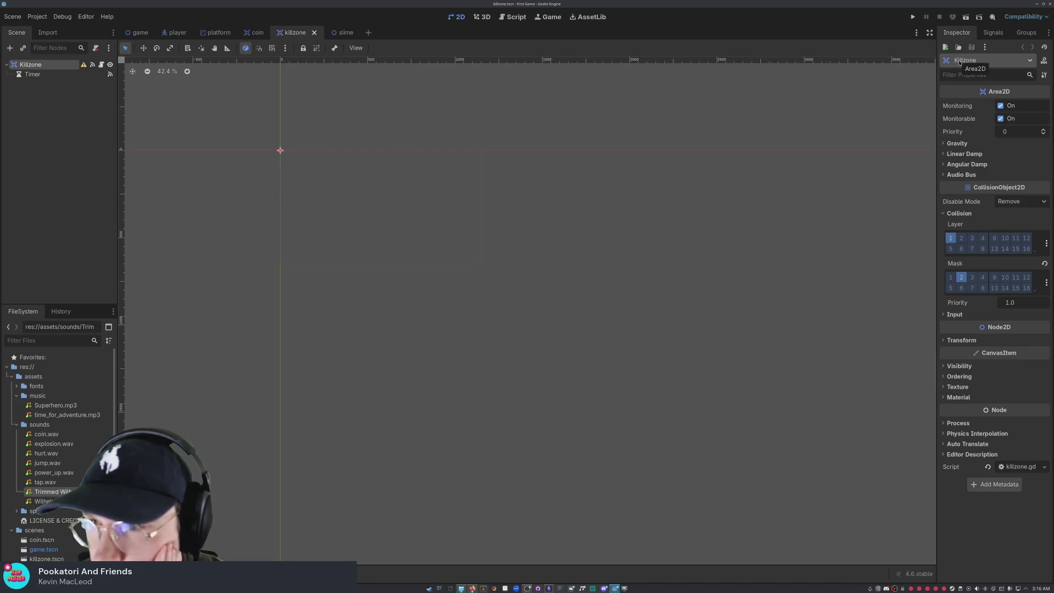
scroll(59, 451, down, 4)
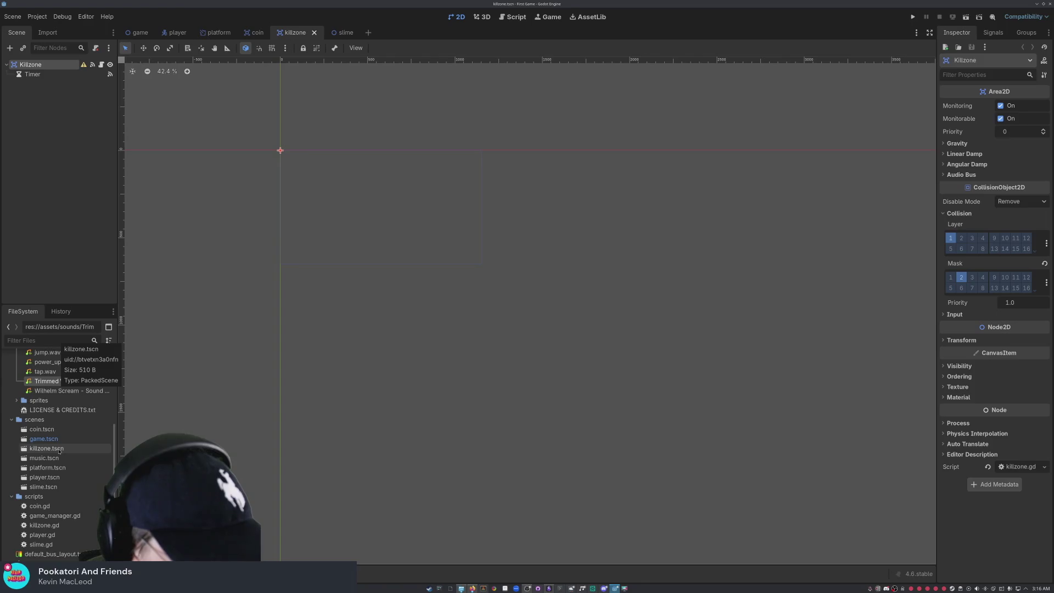
click(59, 450)
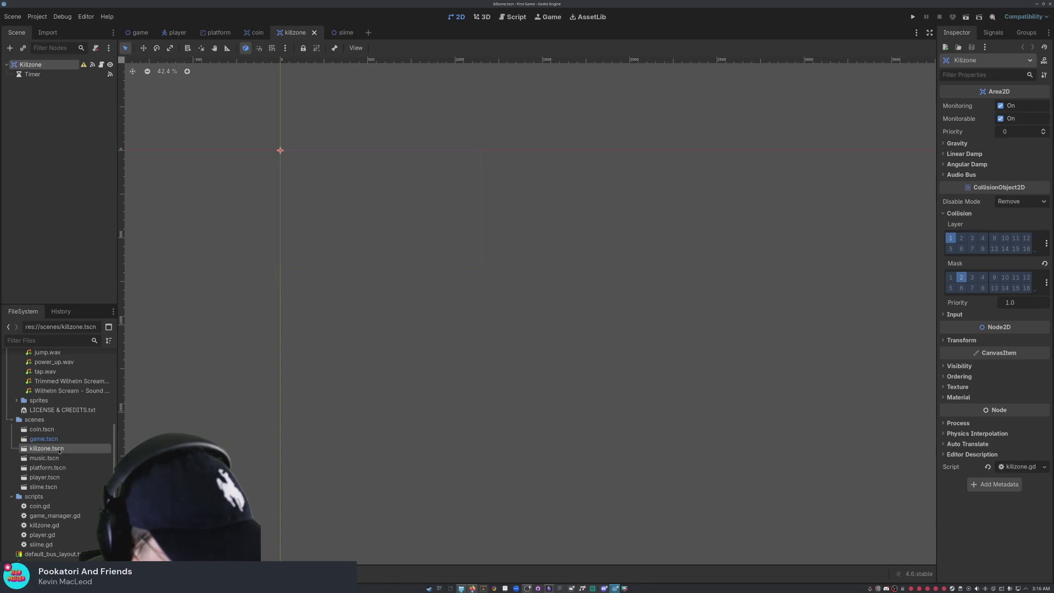
click(60, 526)
click(103, 248)
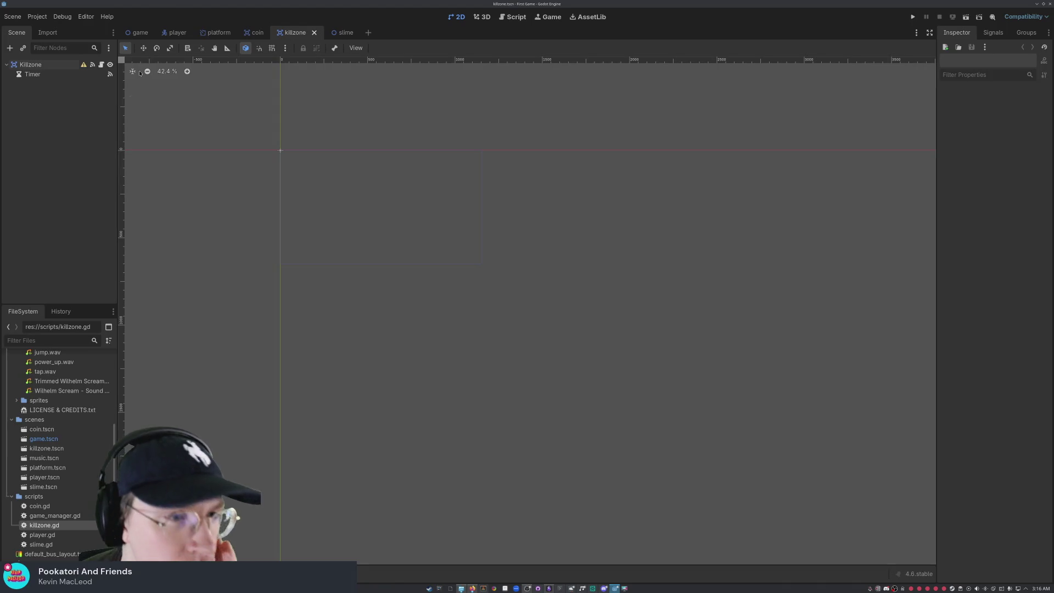
click(343, 32)
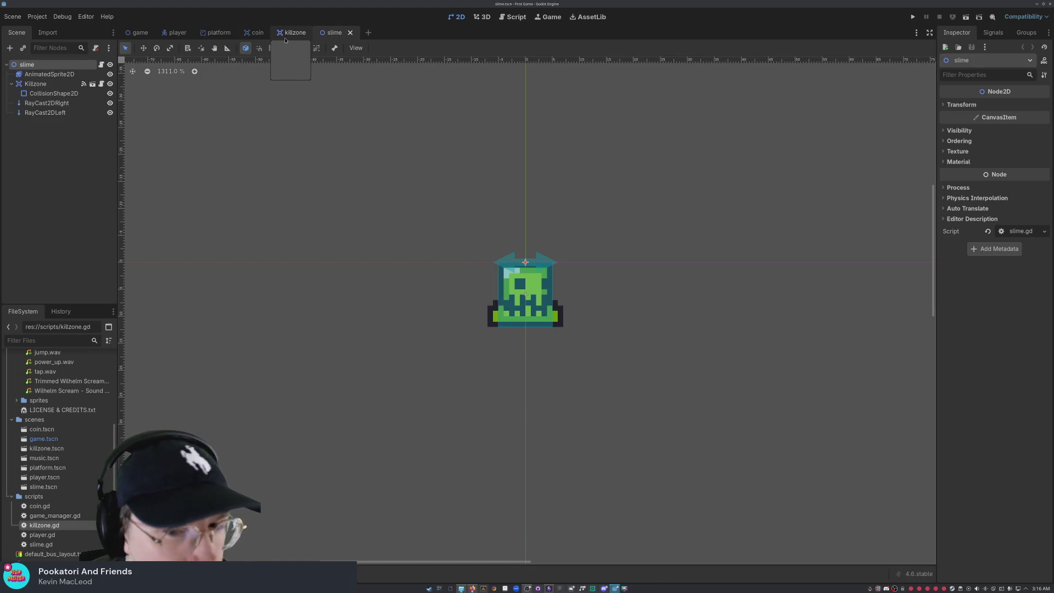
Step: Return to the platform scene and quit Godot from the Scene menu
click(225, 32)
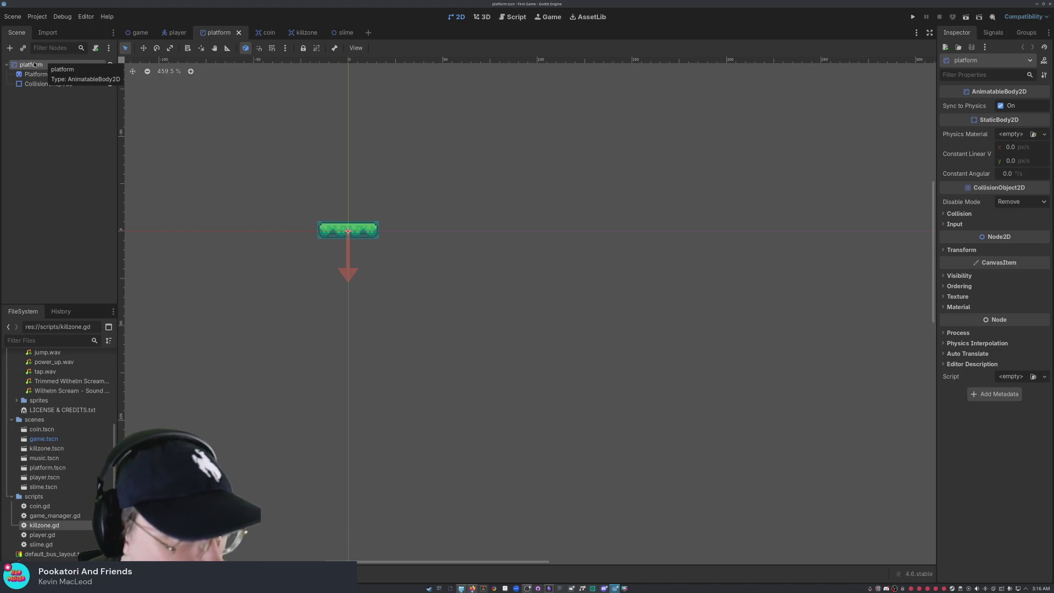
click(85, 154)
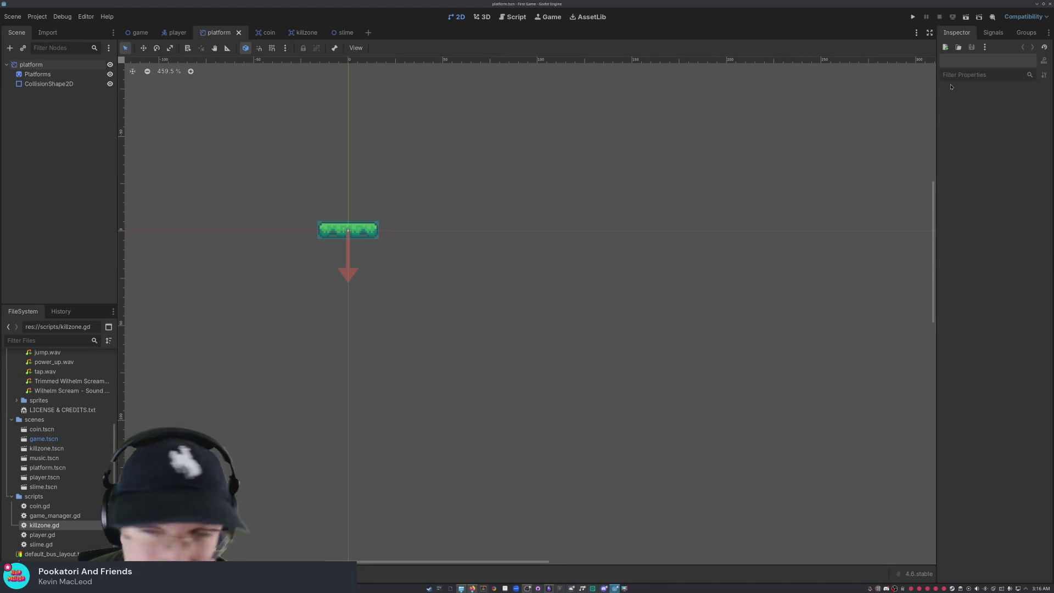
click(13, 16)
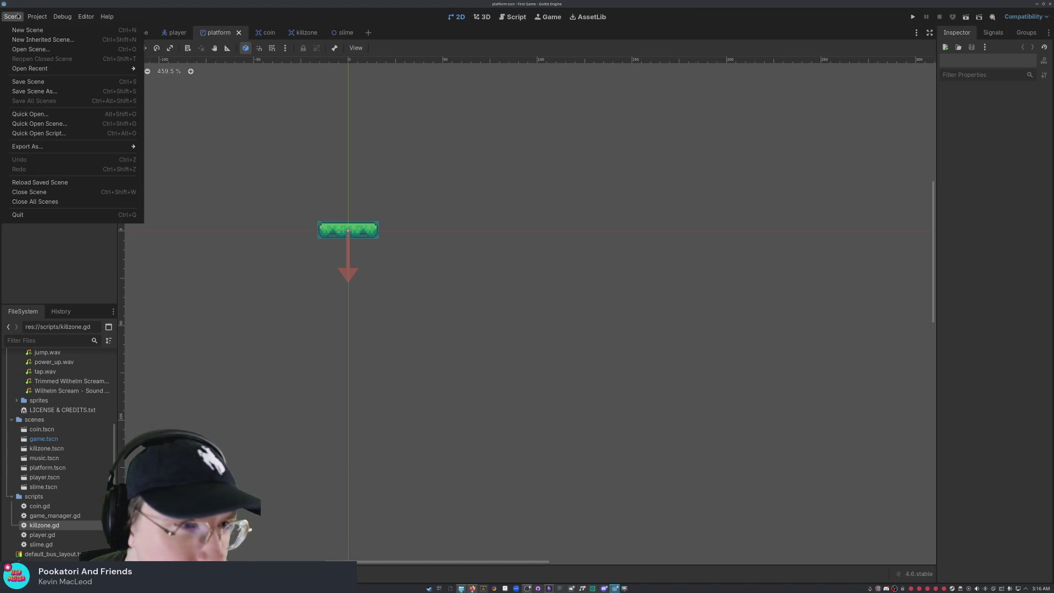
mouse_move(101, 67)
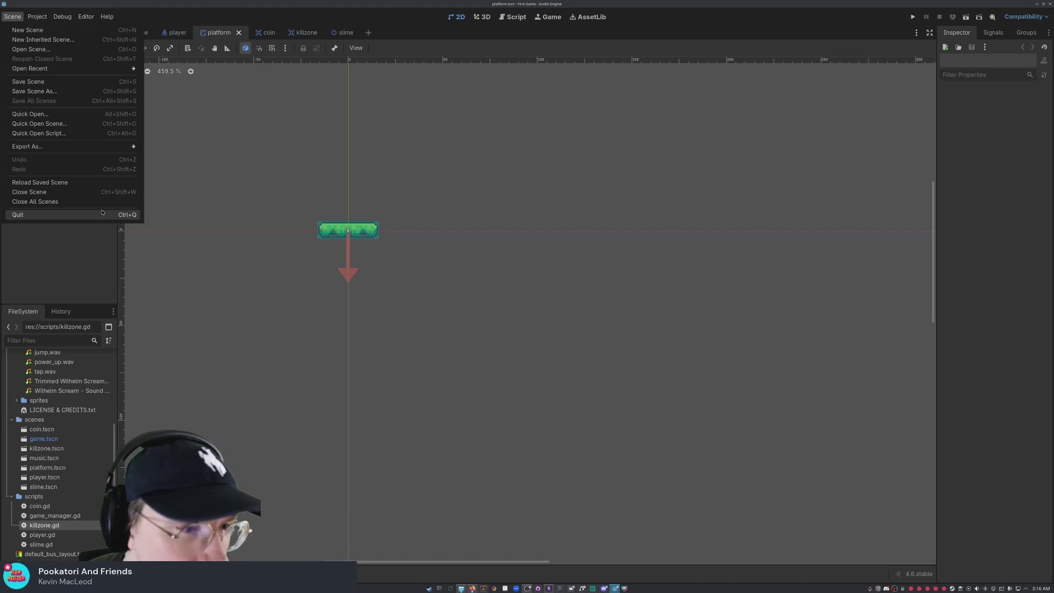
click(101, 213)
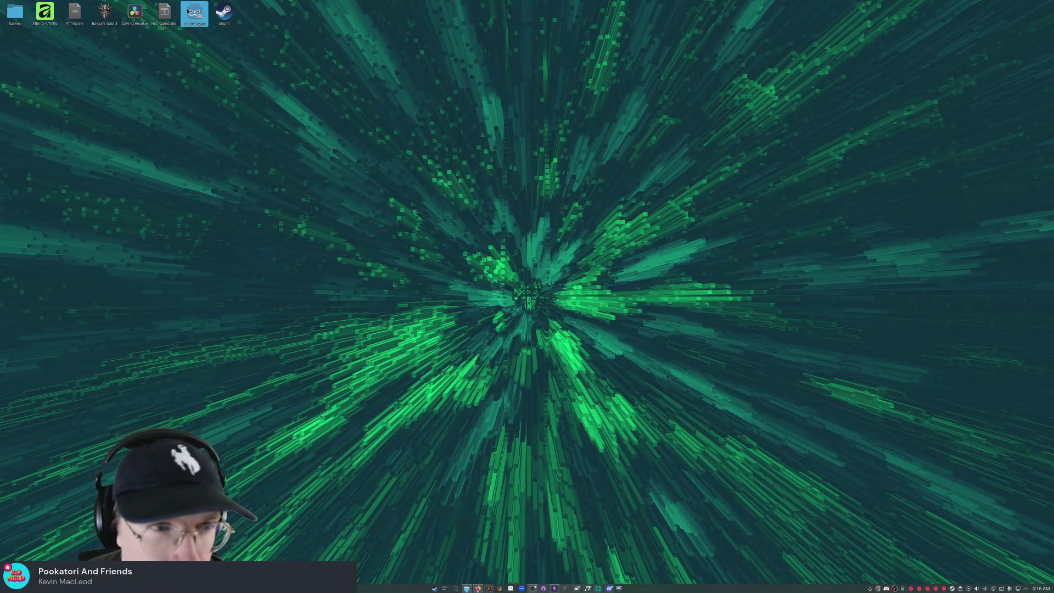
Step: Relaunch Godot's Project Manager, retry First Game, then open Proect Runnerspace Sim
double_click(189, 11)
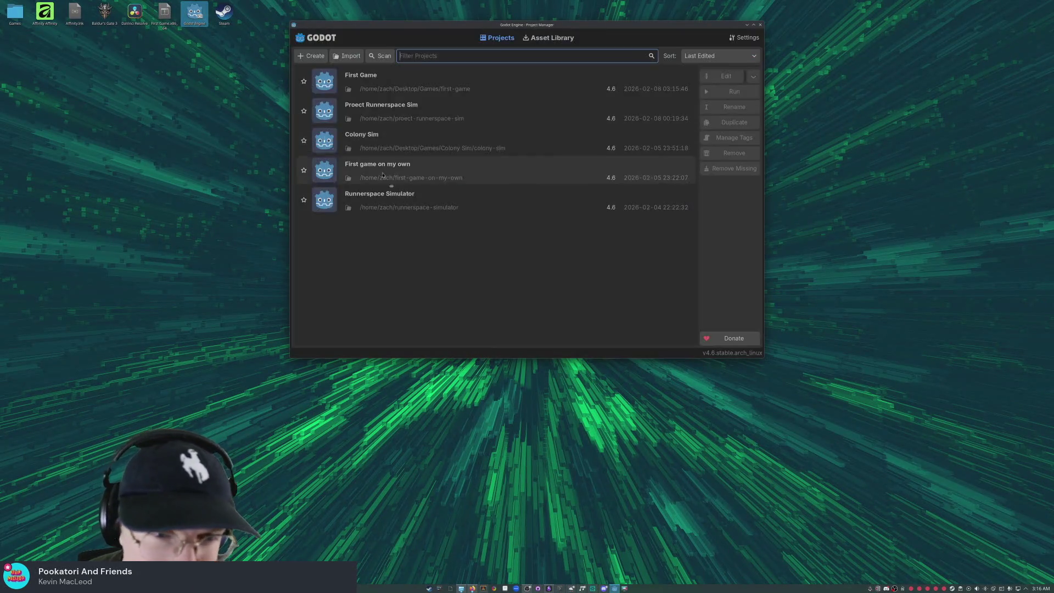
click(433, 77)
double_click(433, 76)
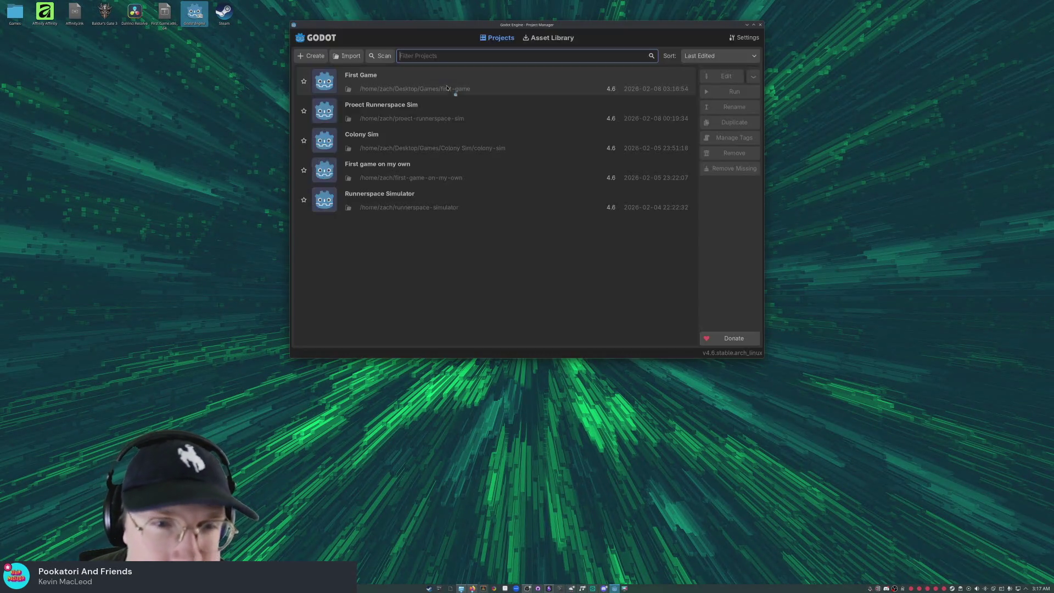
double_click(461, 113)
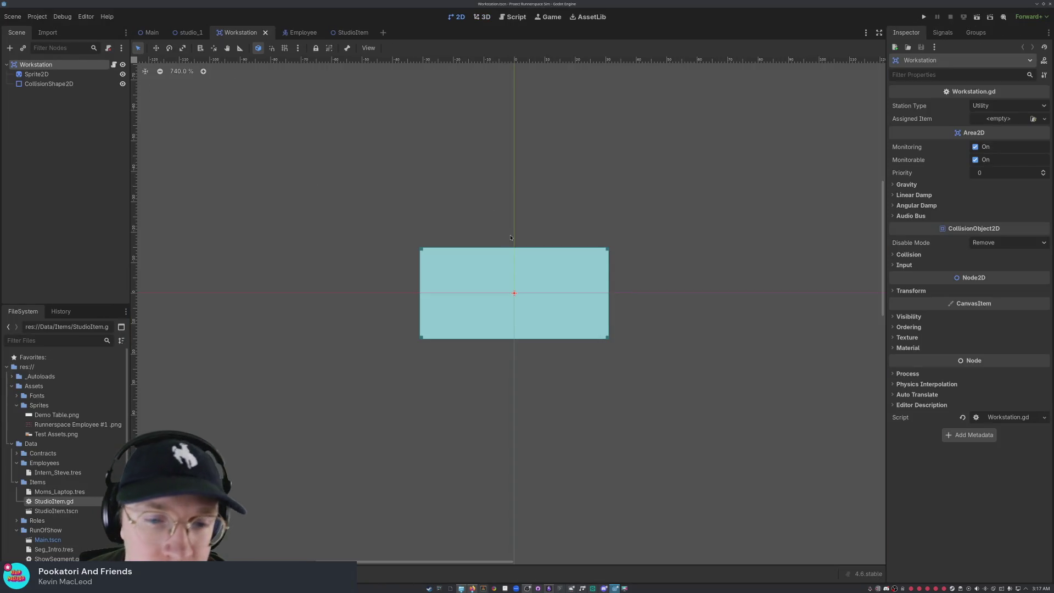
Step: Delete the StudioItem scene's existing root node
click(429, 138)
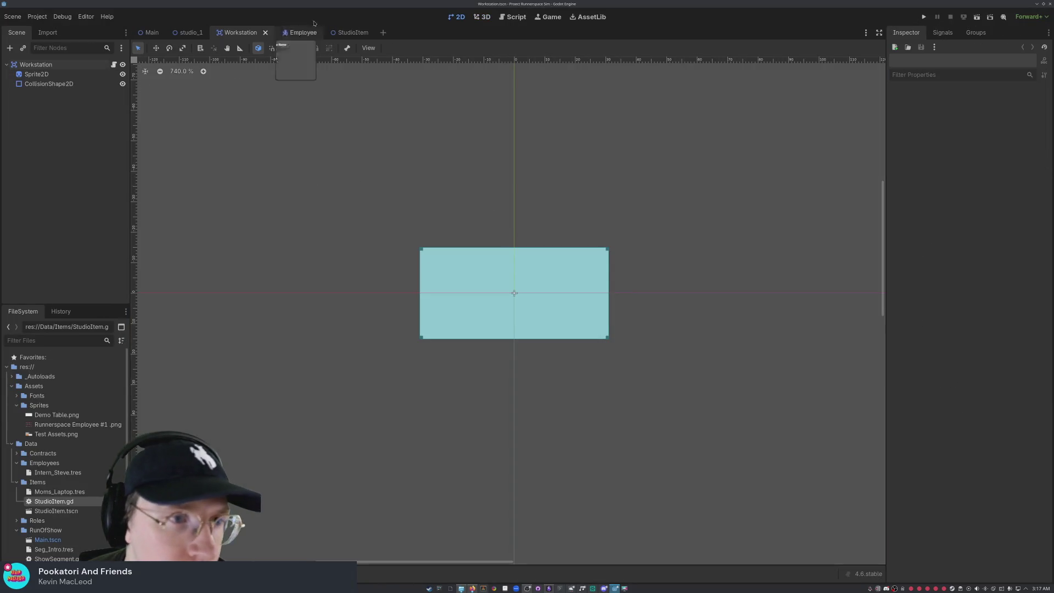
click(350, 33)
click(25, 64)
right_click(37, 65)
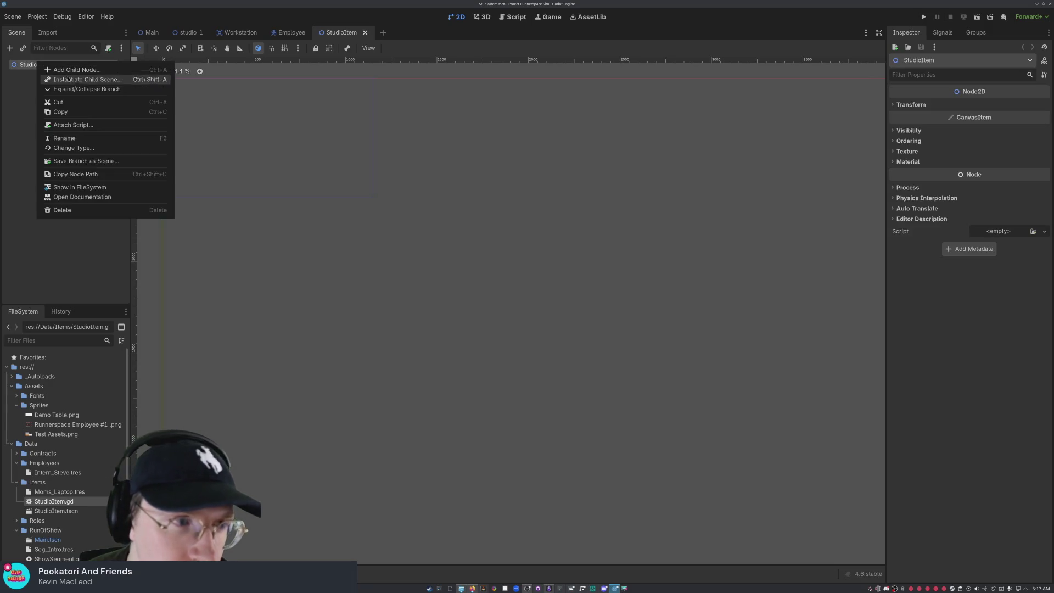
click(62, 210)
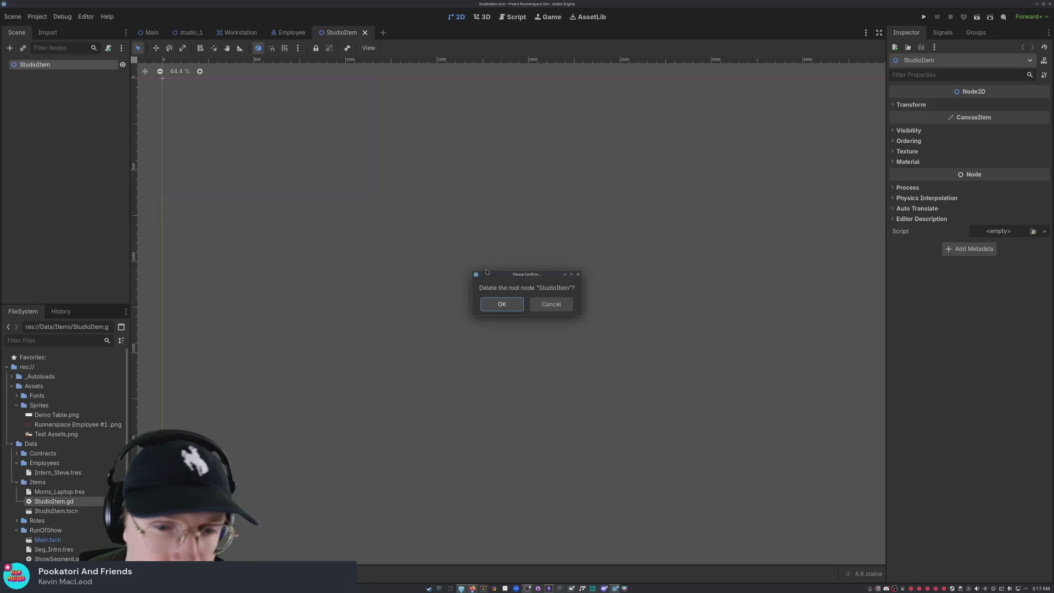
click(497, 302)
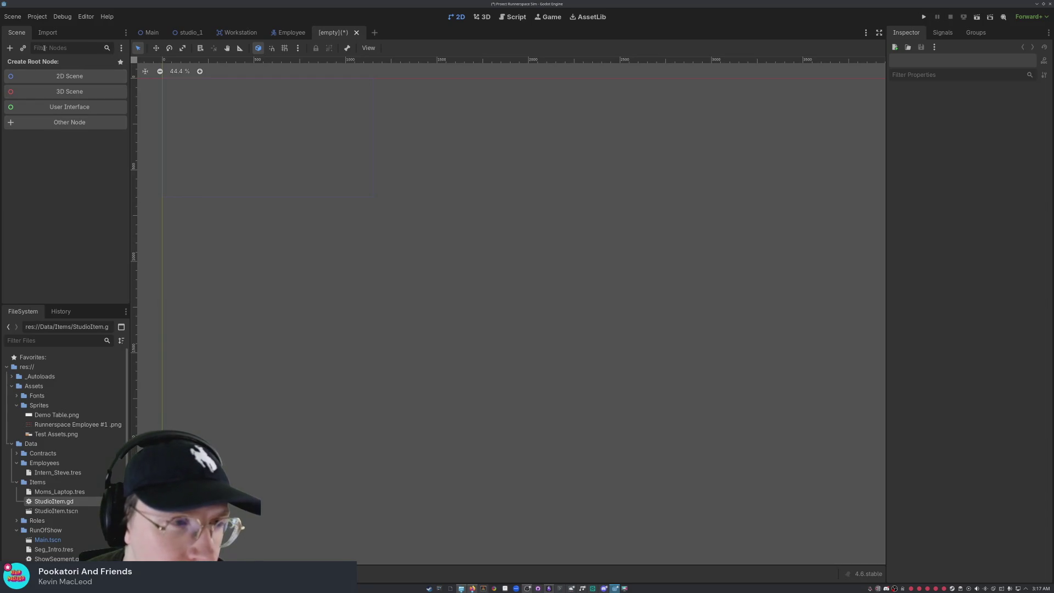
Step: Create a new AnimatableBody2D as the scene's root node
click(9, 49)
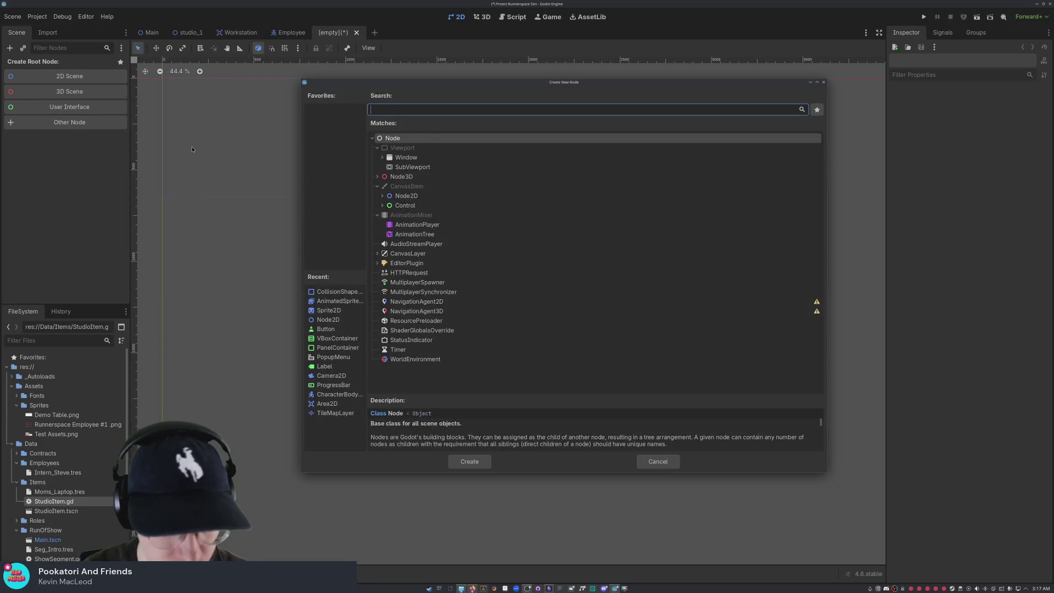
text(anima)
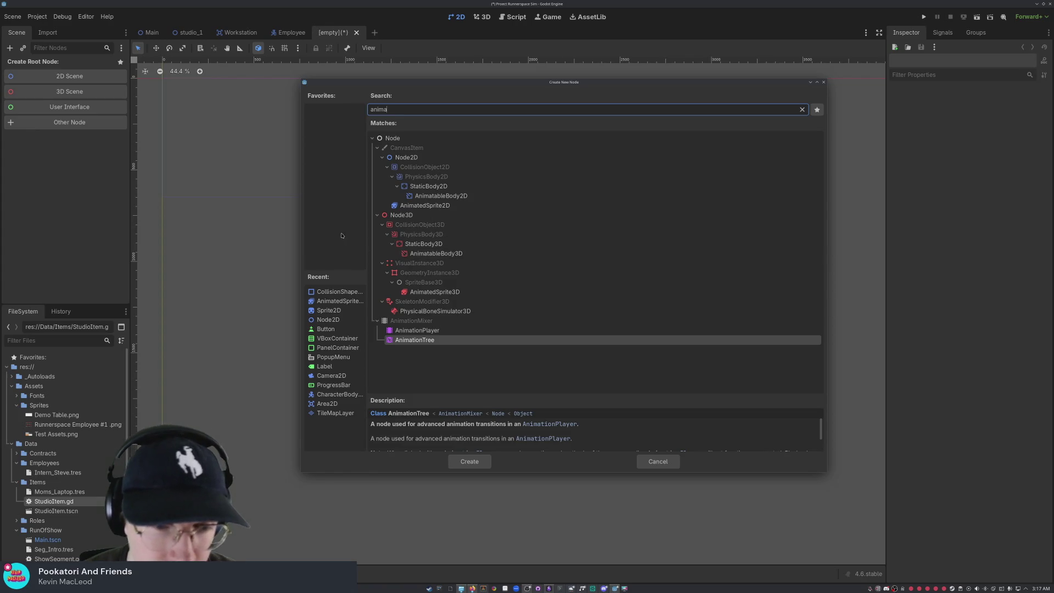
click(456, 196)
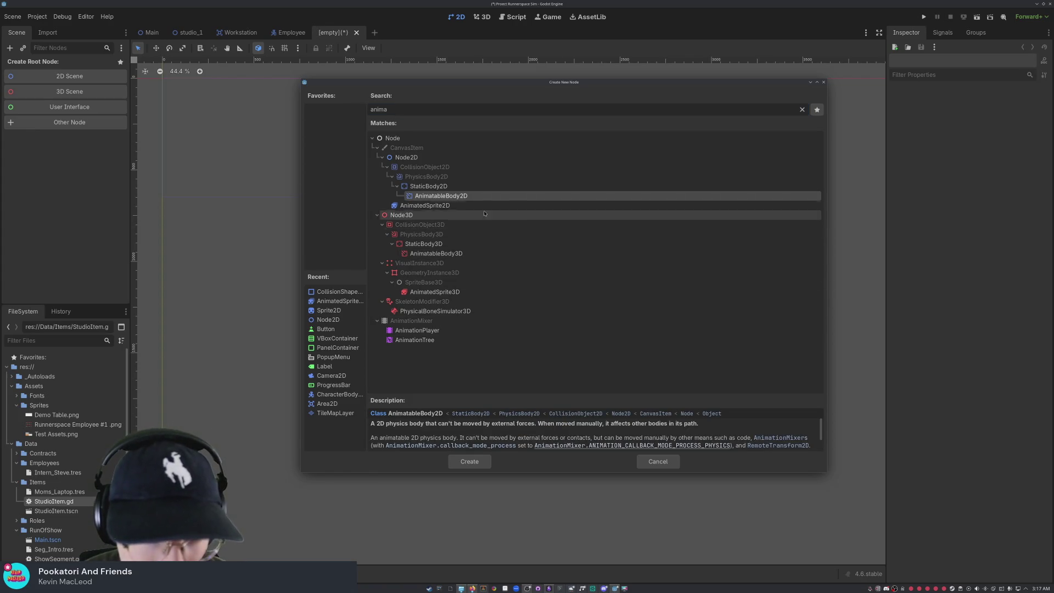
click(469, 461)
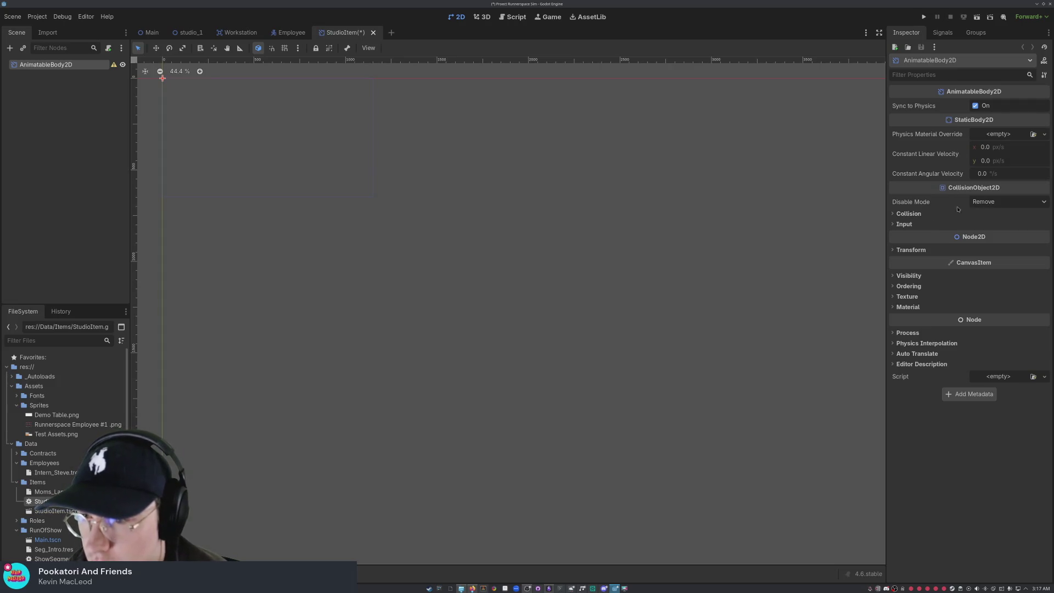
Step: Give the AnimatableBody2D root a new PhysicsMaterial override
click(909, 213)
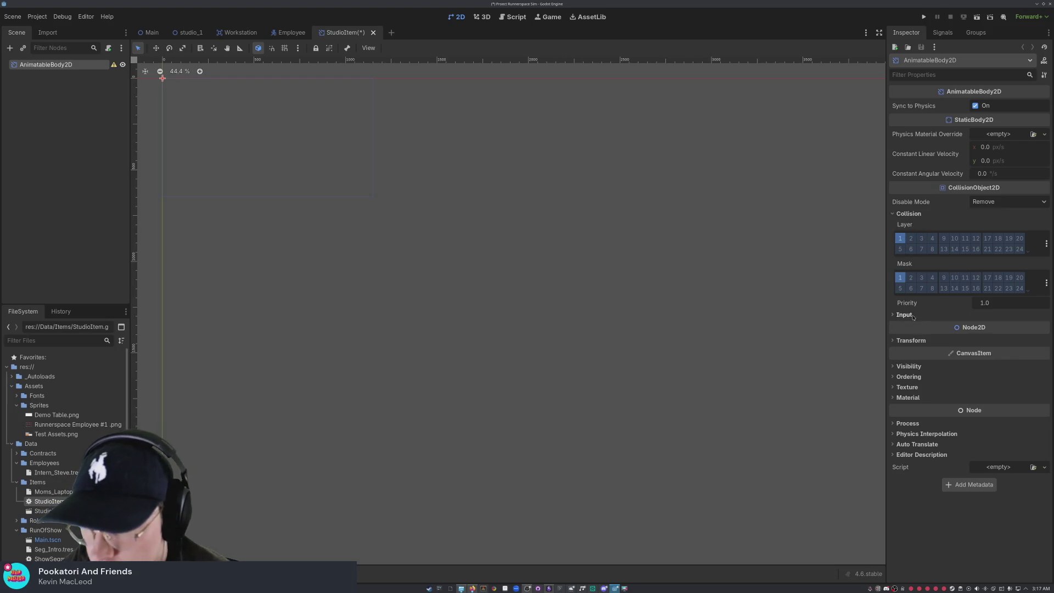
click(910, 340)
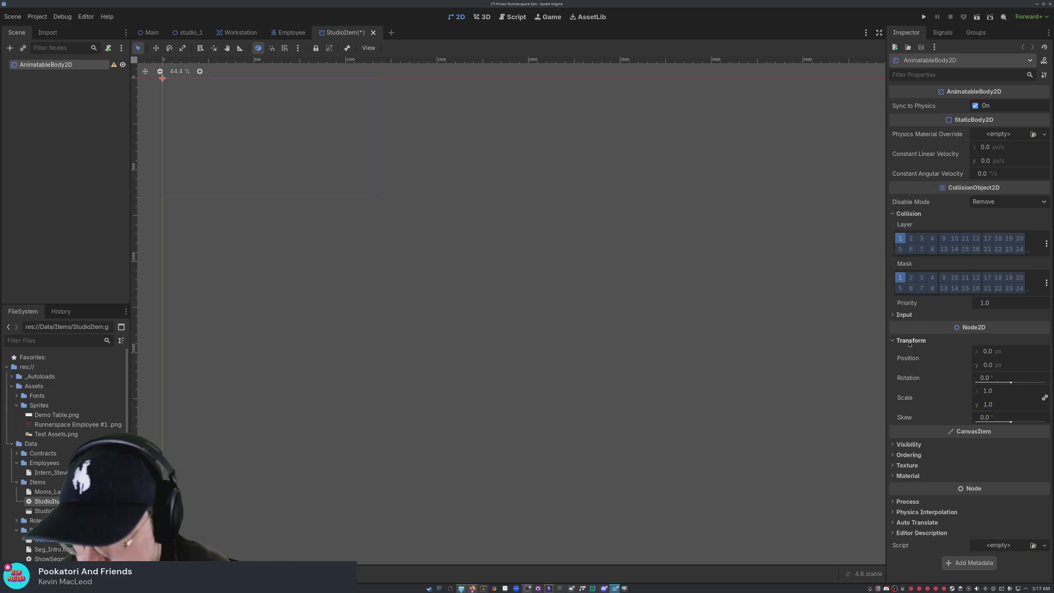
click(910, 341)
click(1044, 134)
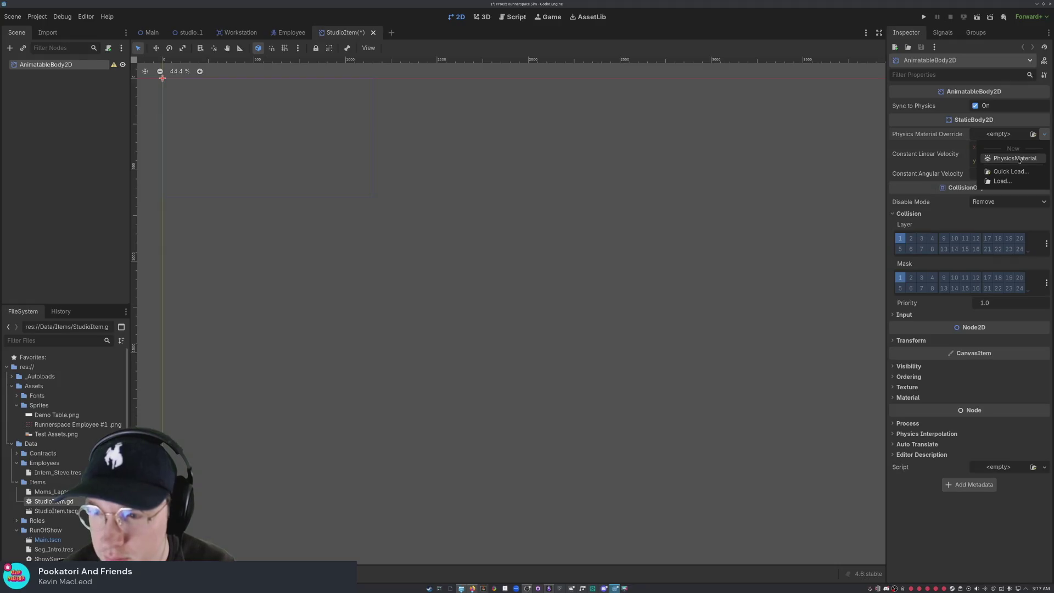
click(1015, 158)
click(1001, 135)
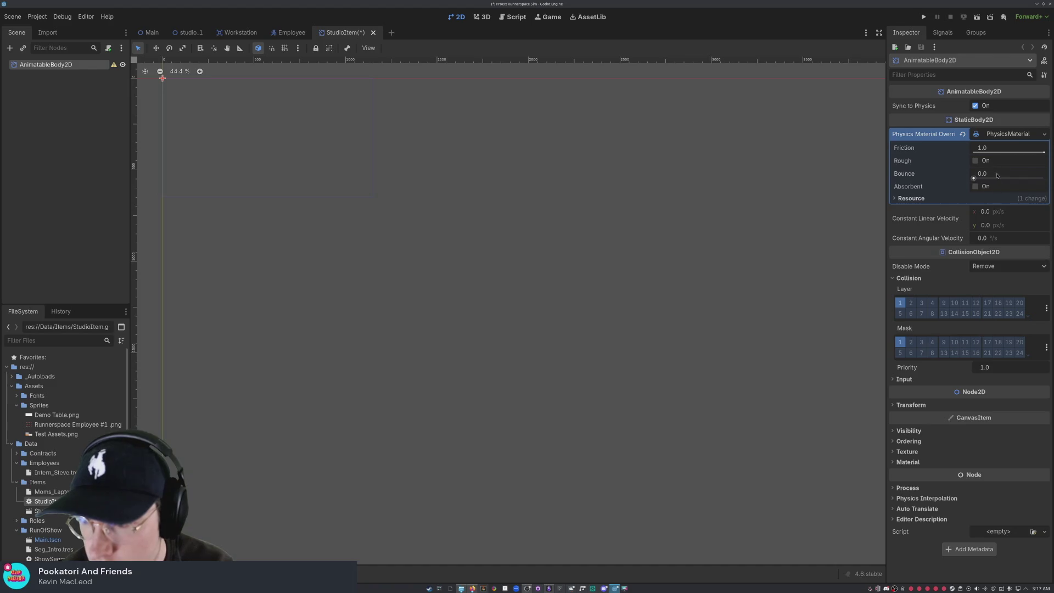
click(1018, 134)
Step: Leave the PhysicsMaterial unchanged and switch to the Workstation scene
click(1045, 135)
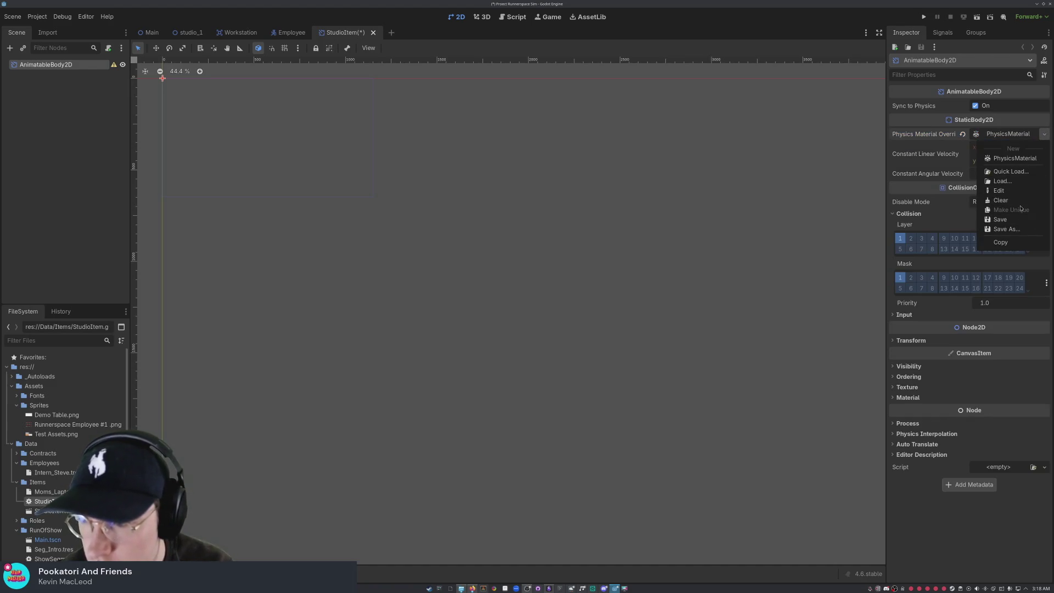
key(Escape)
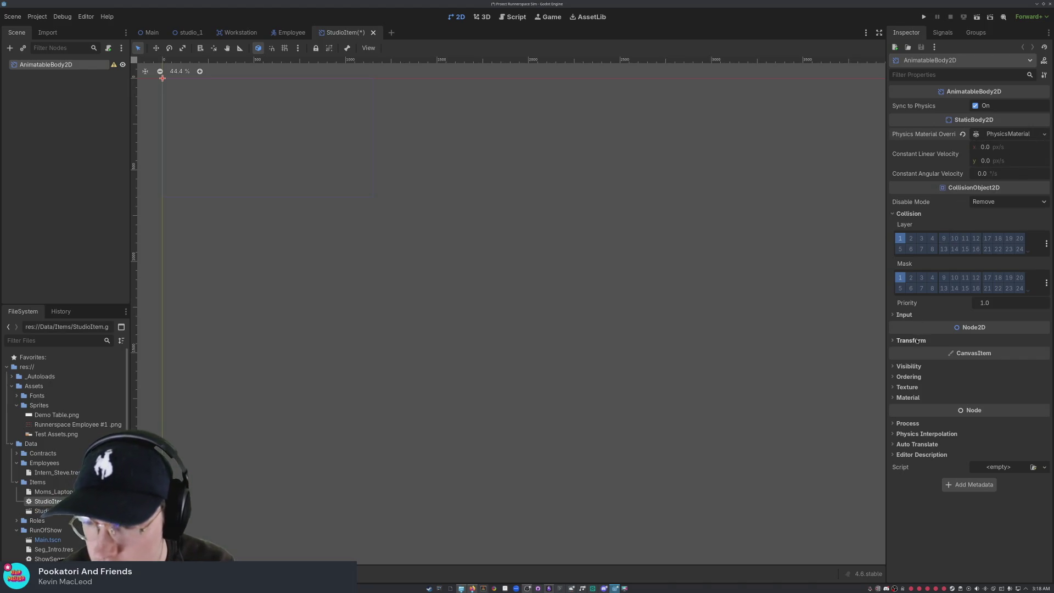
click(240, 33)
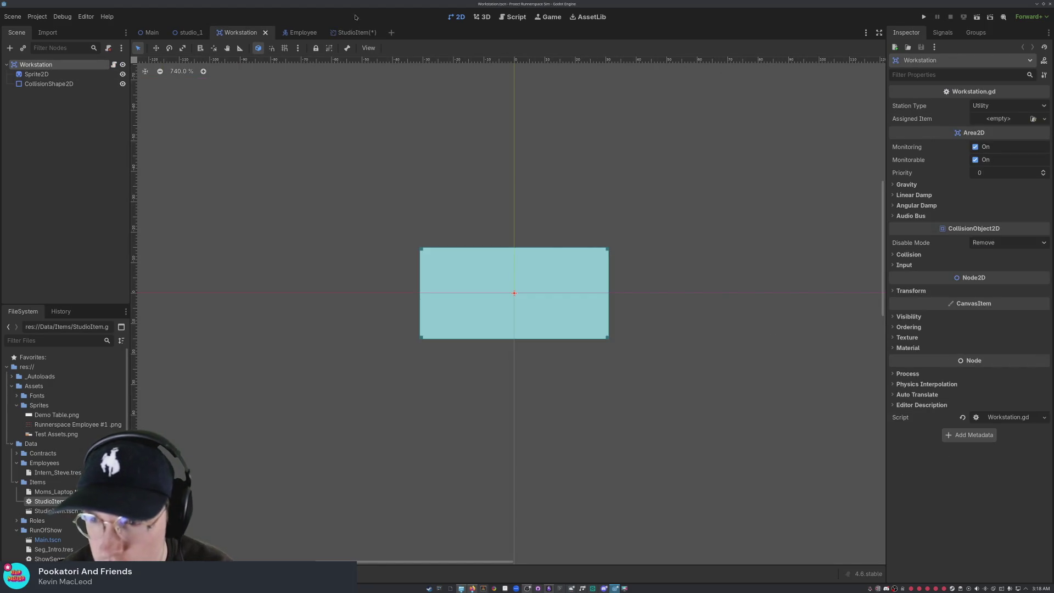
Step: Pass through the Employee scene and return to the StudioItem scene
click(299, 33)
click(365, 32)
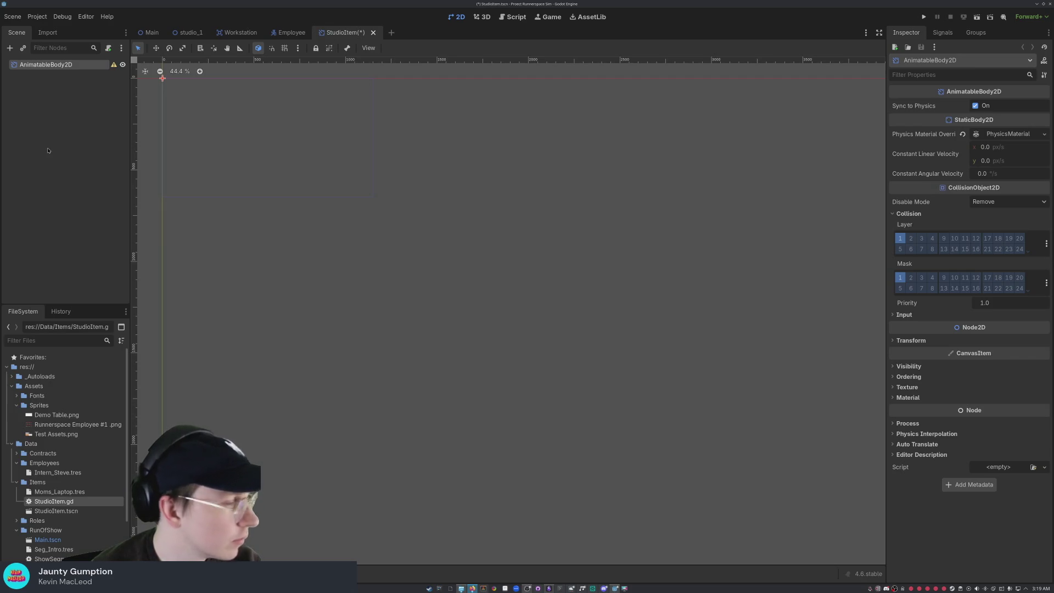
Step: Delete the AnimatableBody2D root node
click(71, 64)
key(Delete)
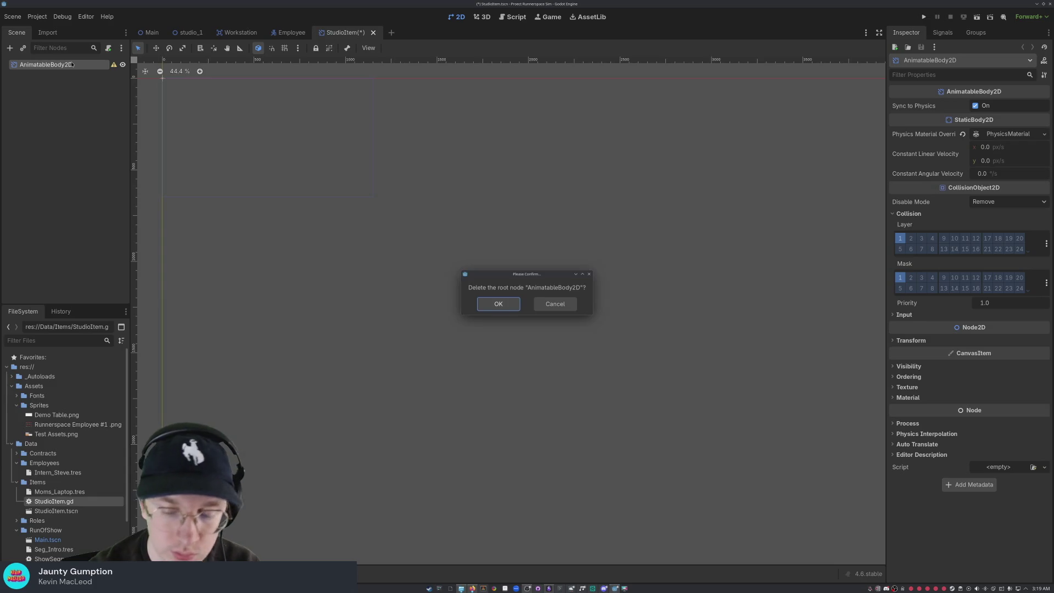
click(498, 303)
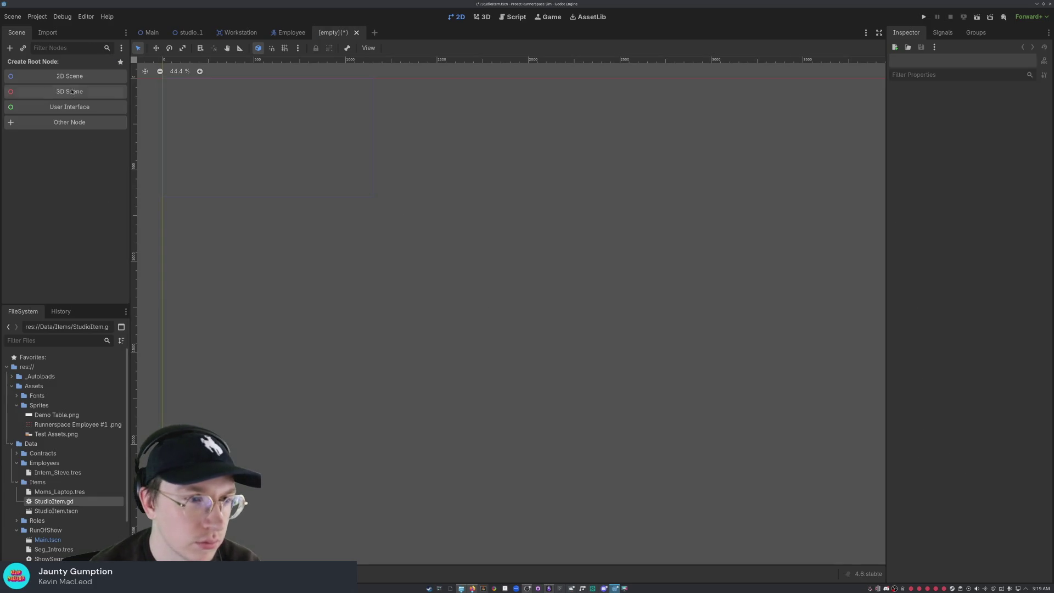
Step: Create a new Area2D as the scene's root node
click(64, 51)
text(area)
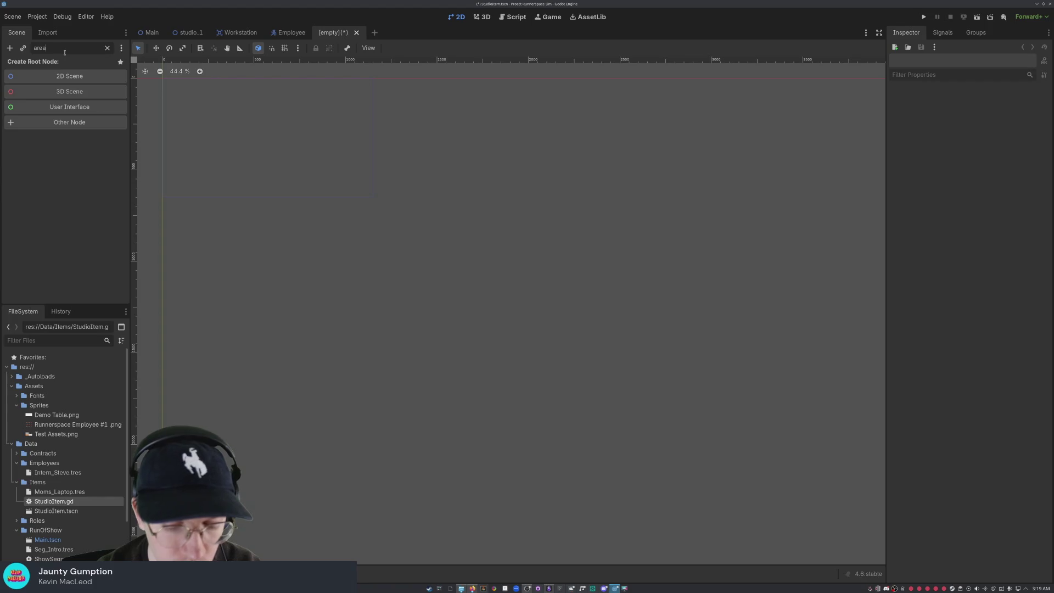
key(BackSpace)
key(BackSpace)
key(BackSpace)
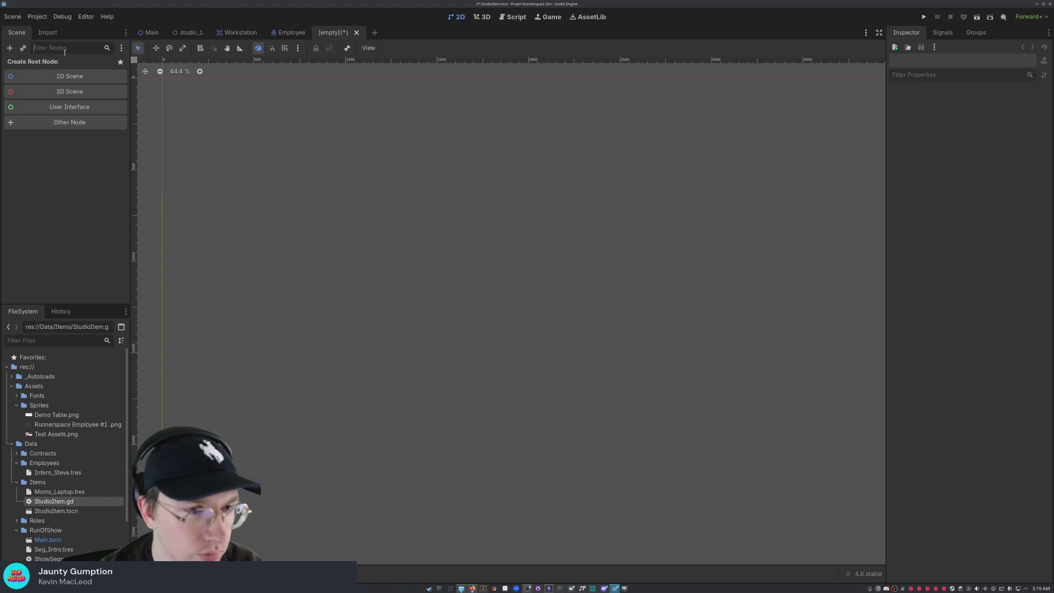
click(69, 121)
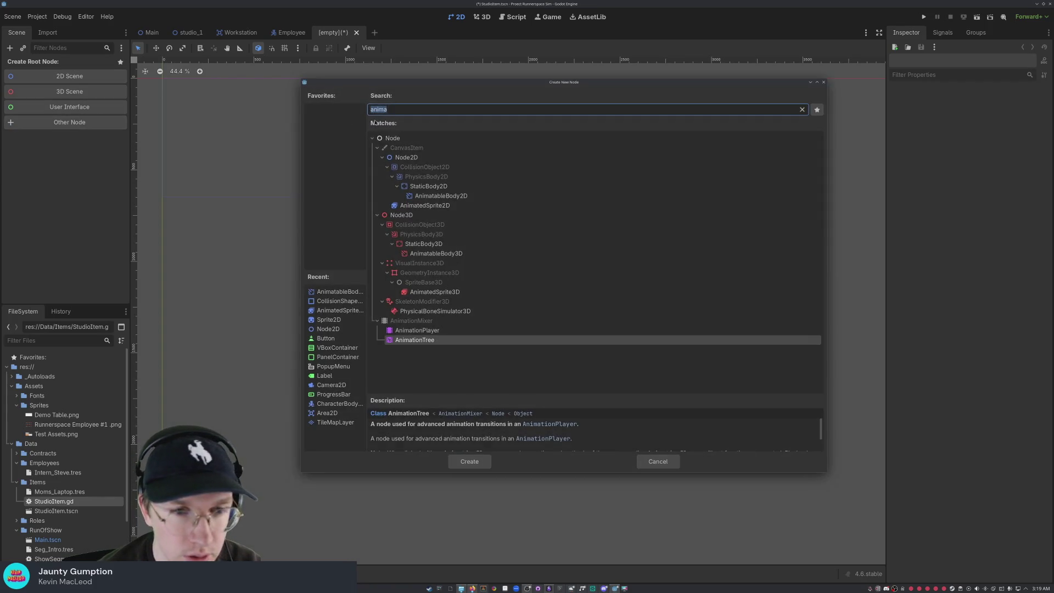
text(area)
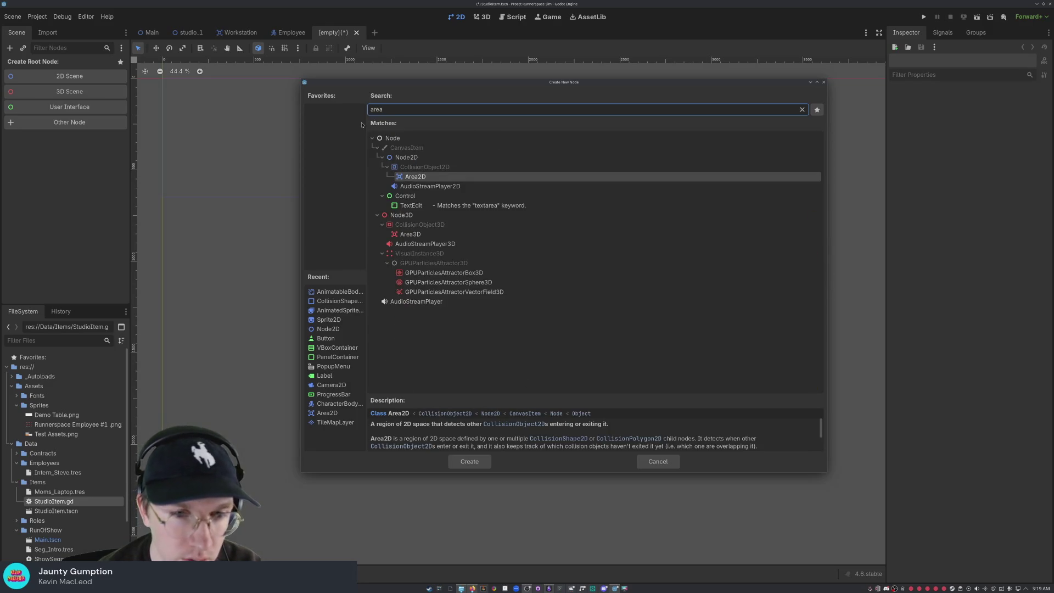
double_click(447, 177)
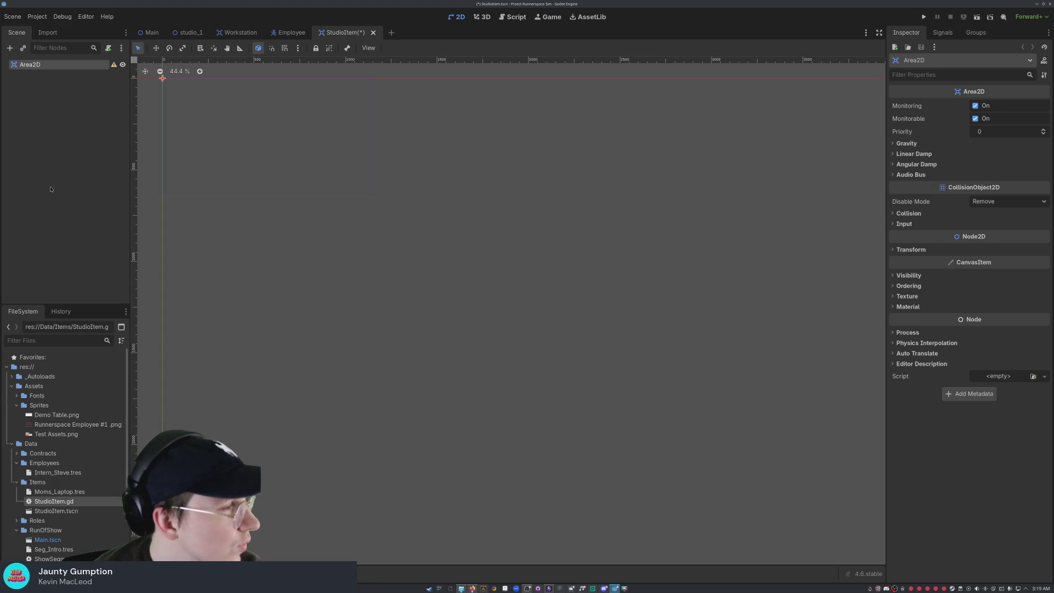
Step: Change the root's type to RigidBody2D and rename it MomsLaptop
right_click(68, 69)
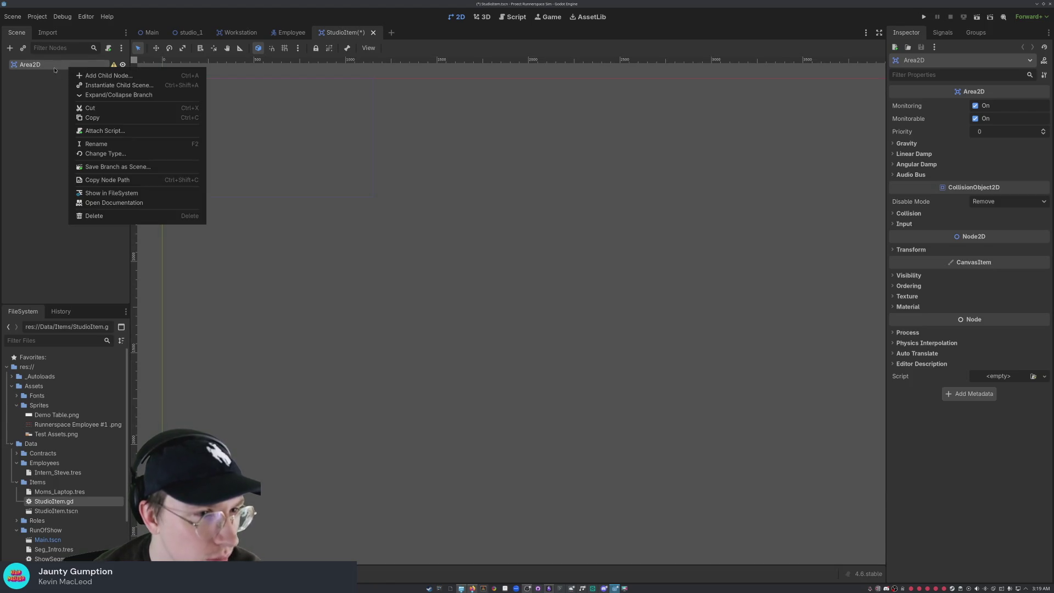
click(99, 155)
text(Rigi)
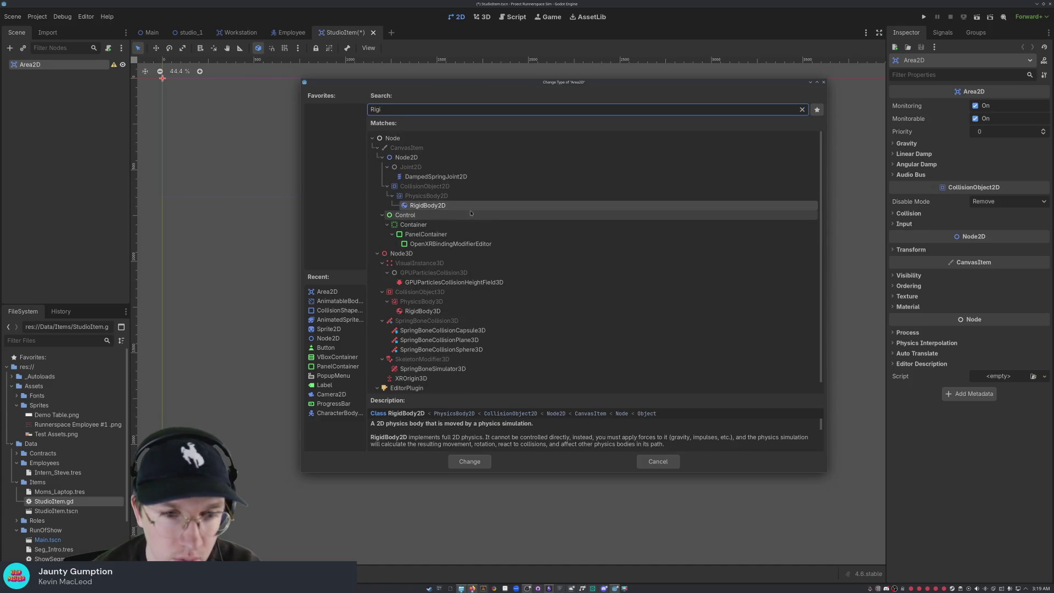
key(Return)
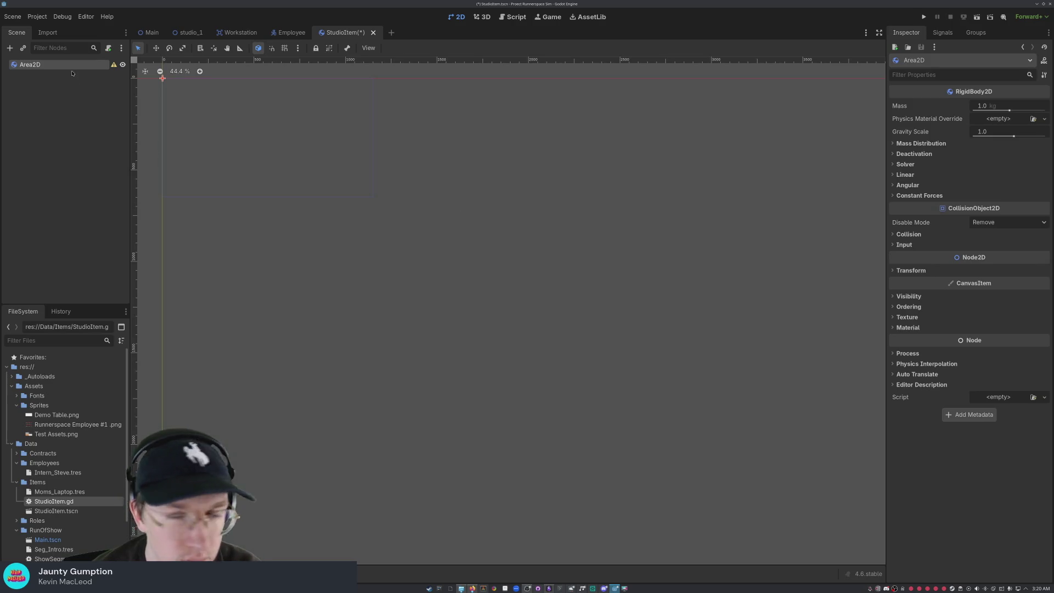
double_click(33, 68)
text(MomsLap)
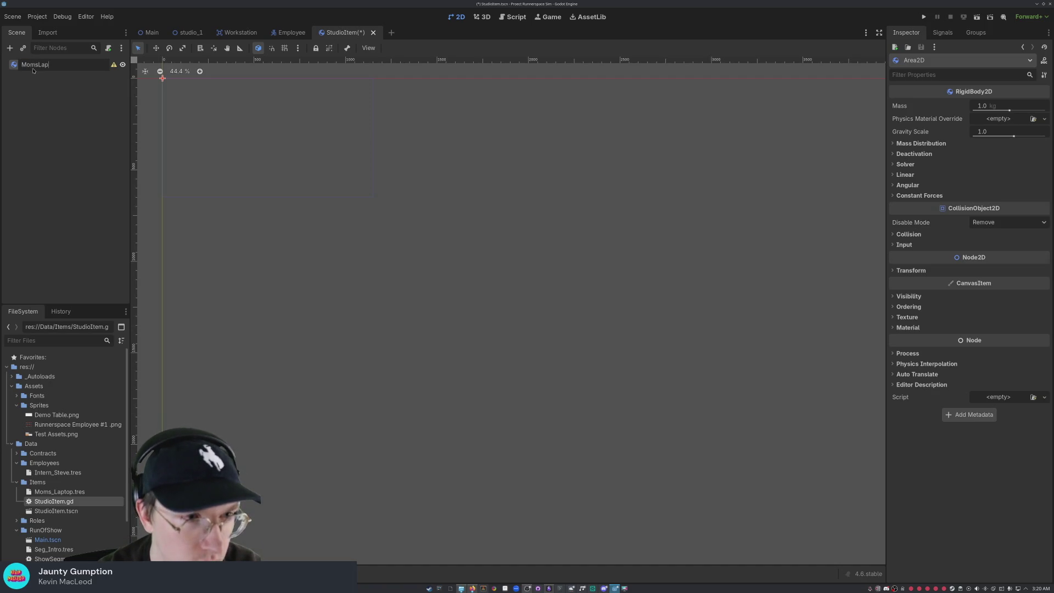
text(top)
key(Return)
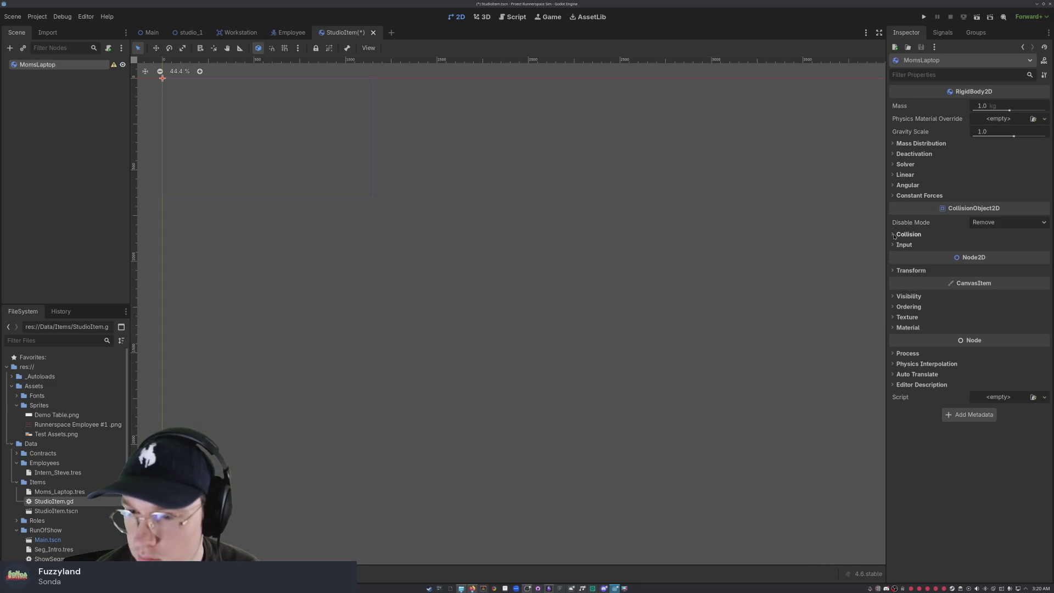
Step: Move MomsLaptop from collision layer 1 to layer 2 and enable mask 2
click(908, 234)
click(901, 259)
click(910, 259)
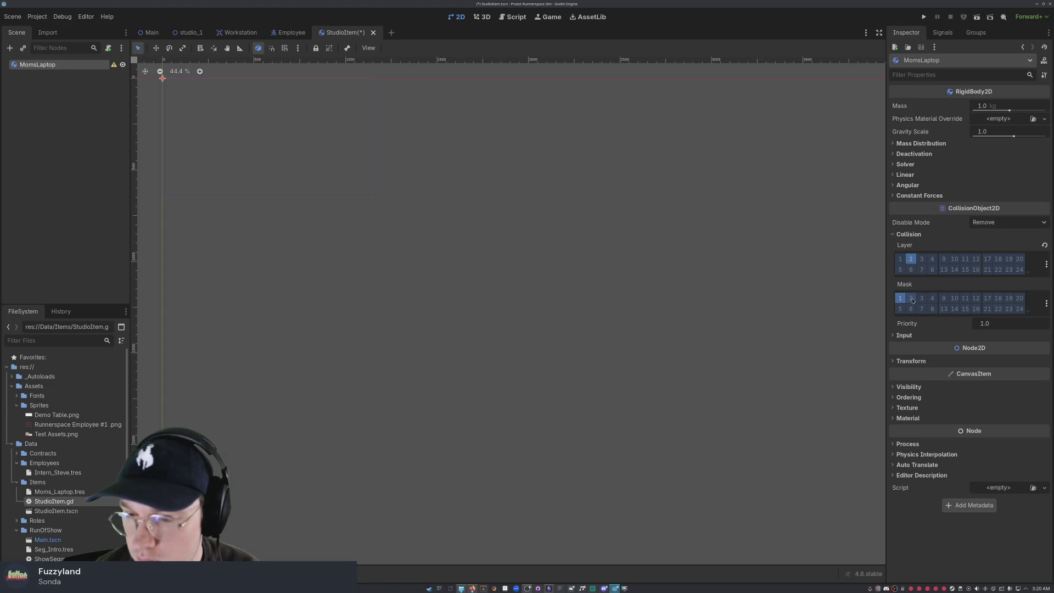
click(910, 298)
Step: Turn off MomsLaptop's mask 1 and enable collision layer and mask 2 on the Employee
click(900, 298)
click(86, 188)
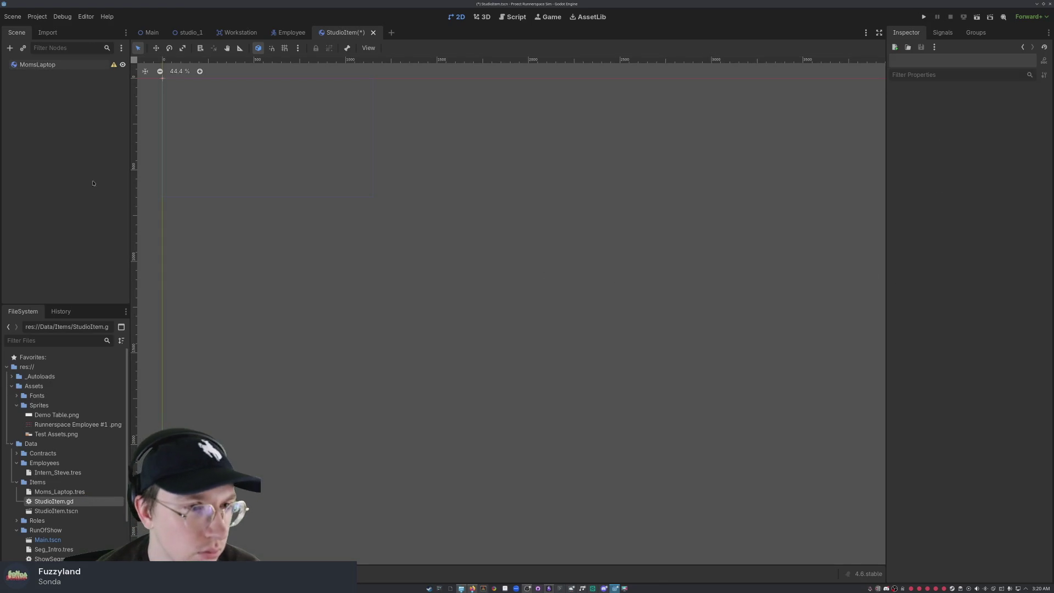
click(286, 33)
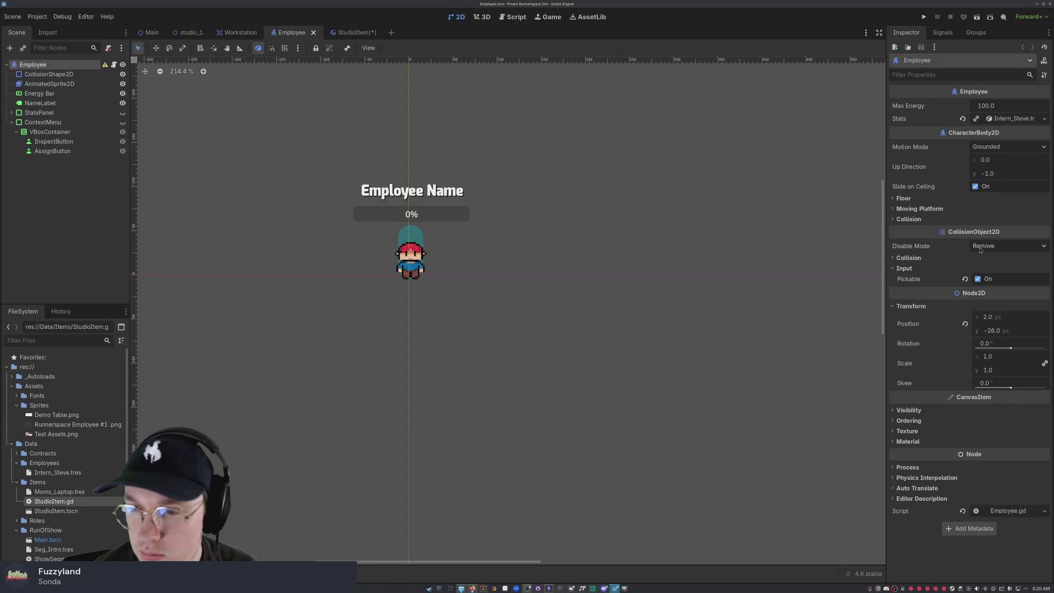
click(909, 258)
click(911, 282)
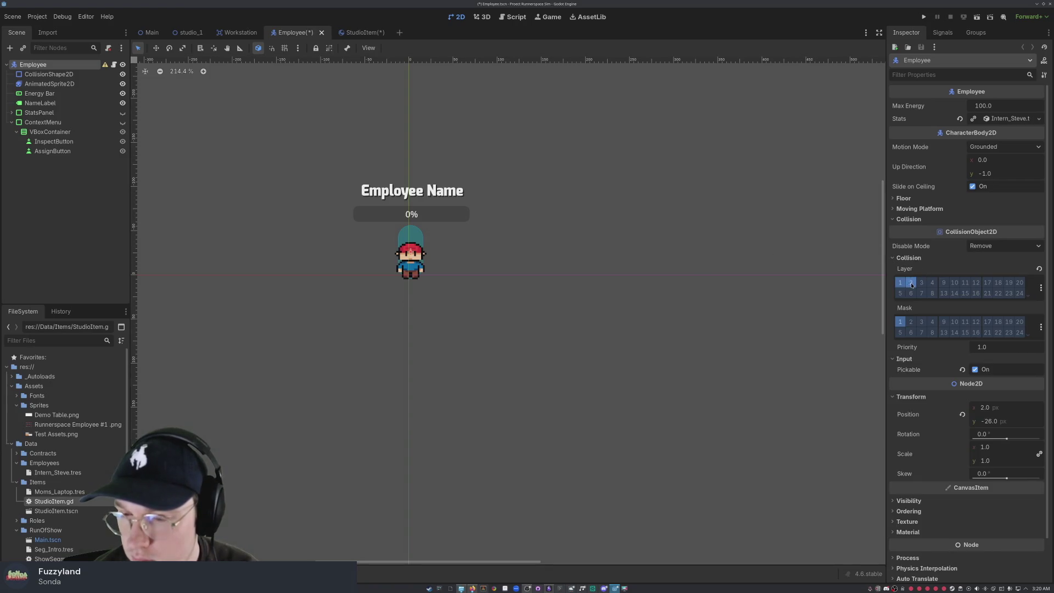
click(909, 321)
Step: Inspect the Employee's child nodes, then return to StudioItem and select MomsLaptop
click(74, 249)
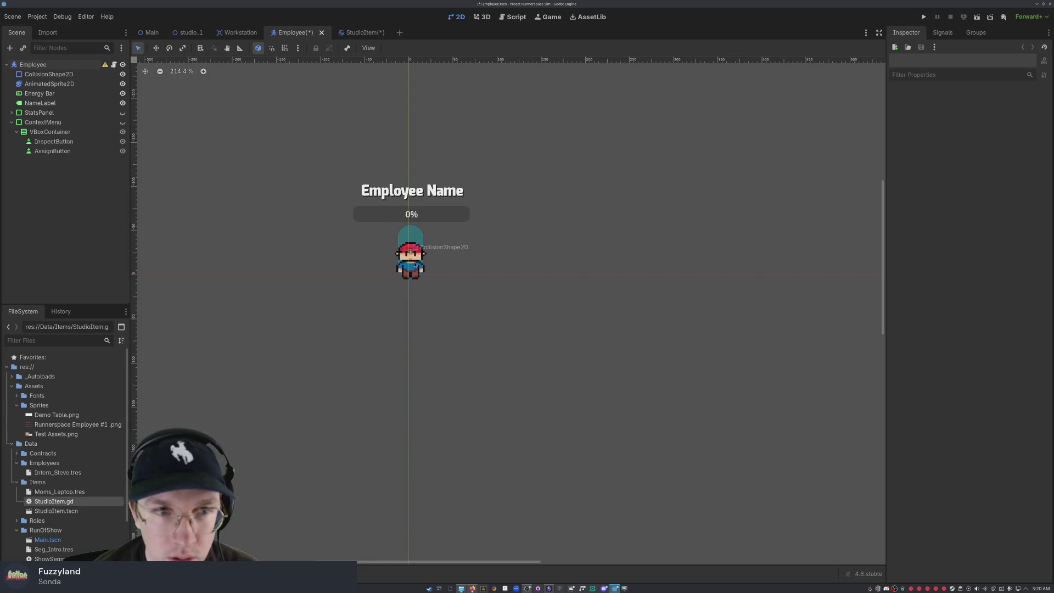
click(46, 74)
click(36, 94)
click(49, 83)
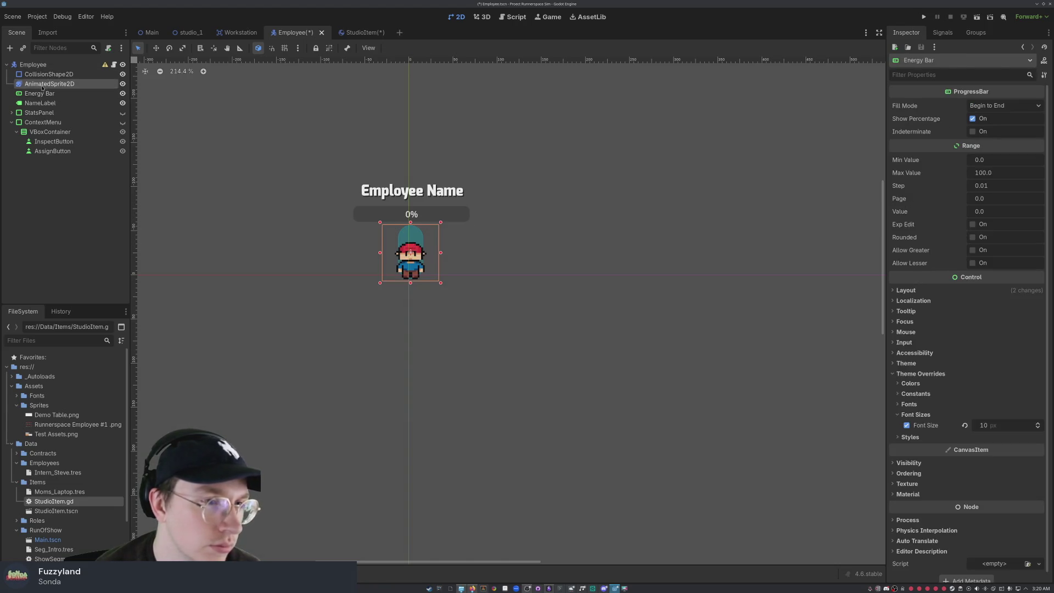
click(53, 180)
key(ctrl+Tab)
click(62, 65)
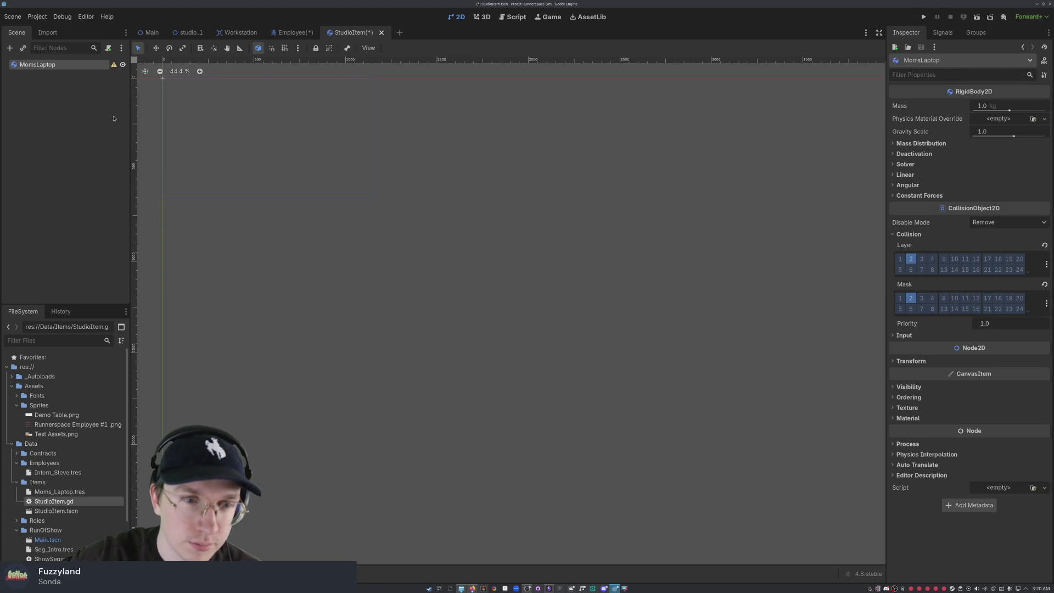
right_click(348, 39)
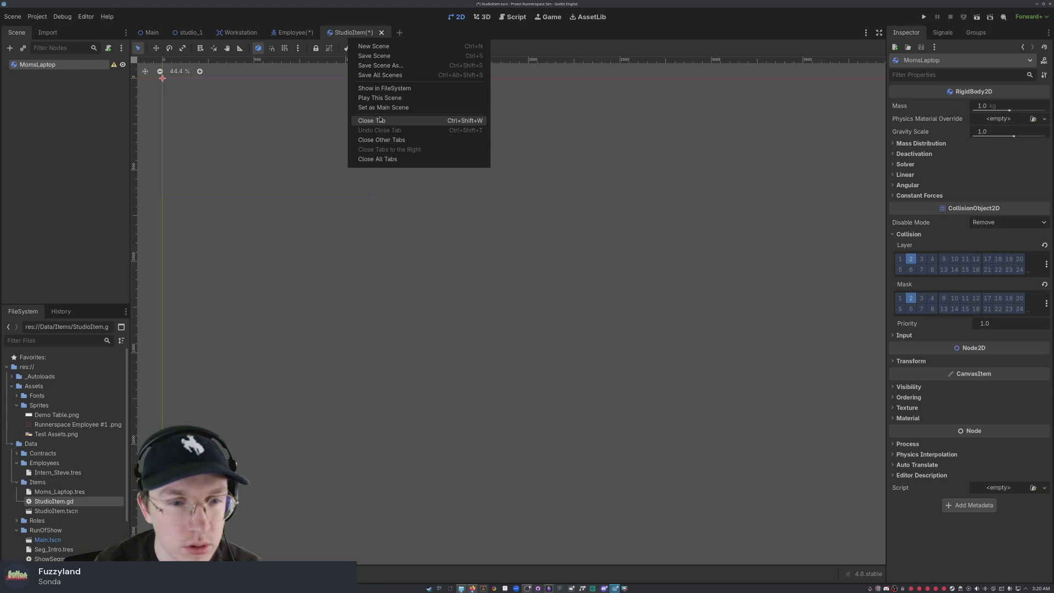
click(387, 65)
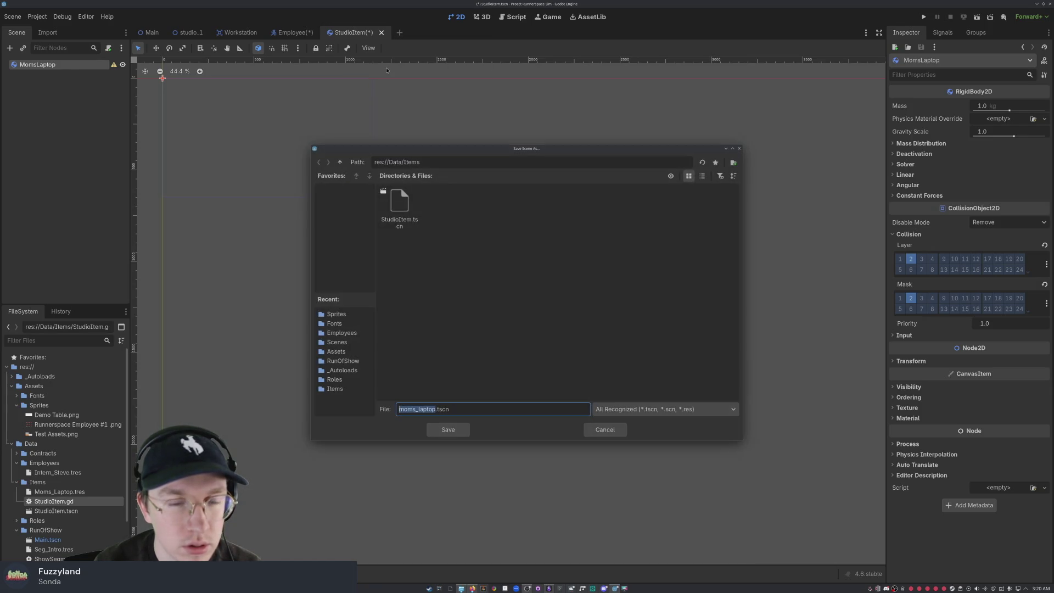
click(403, 204)
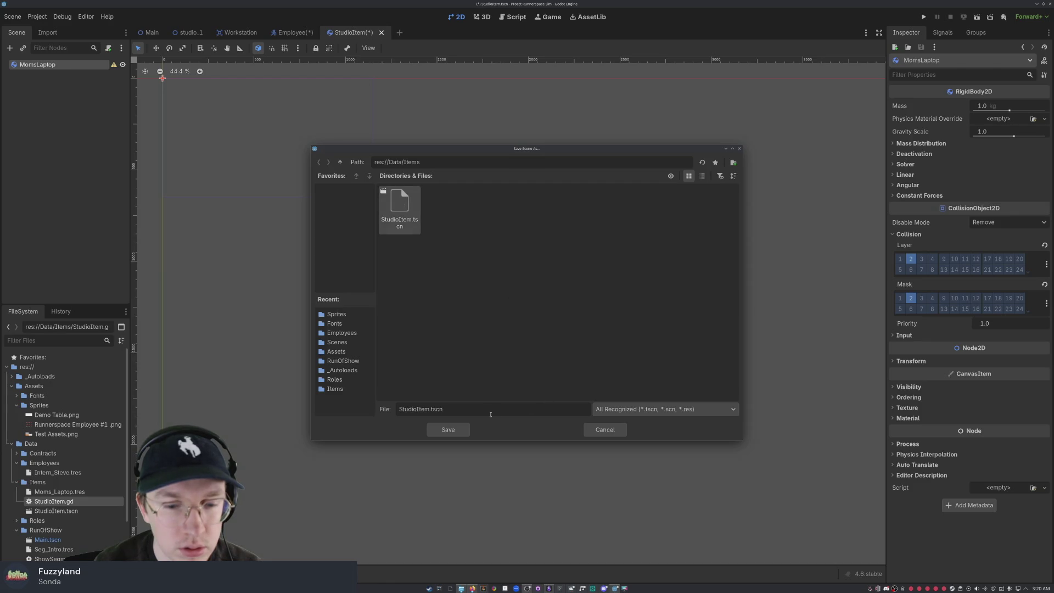
key(ctrl+shift+Left)
key(ctrl+shift+Left)
text(Moms)
text(Laptop)
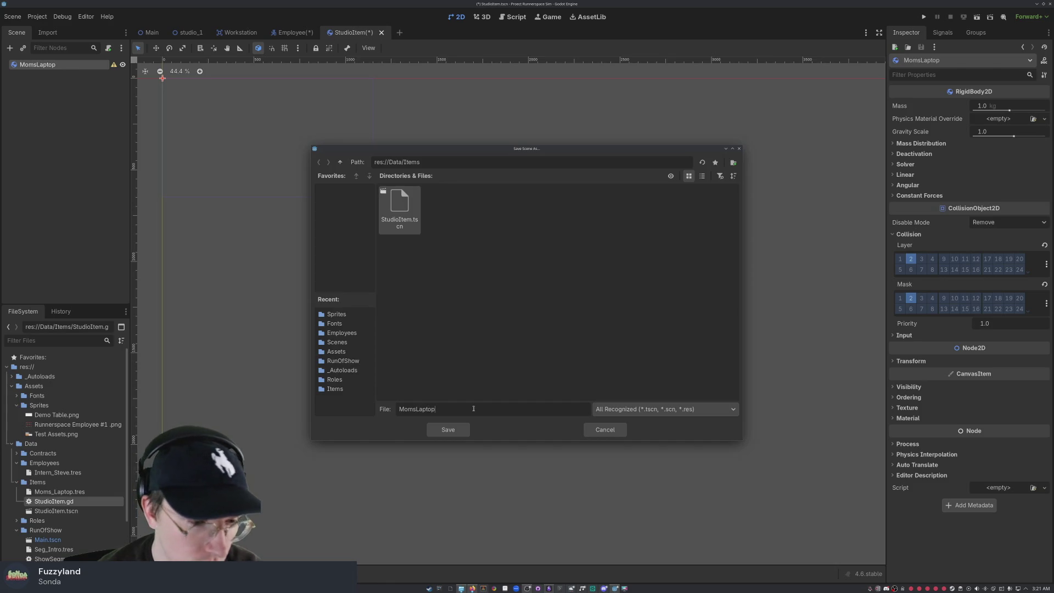
click(456, 434)
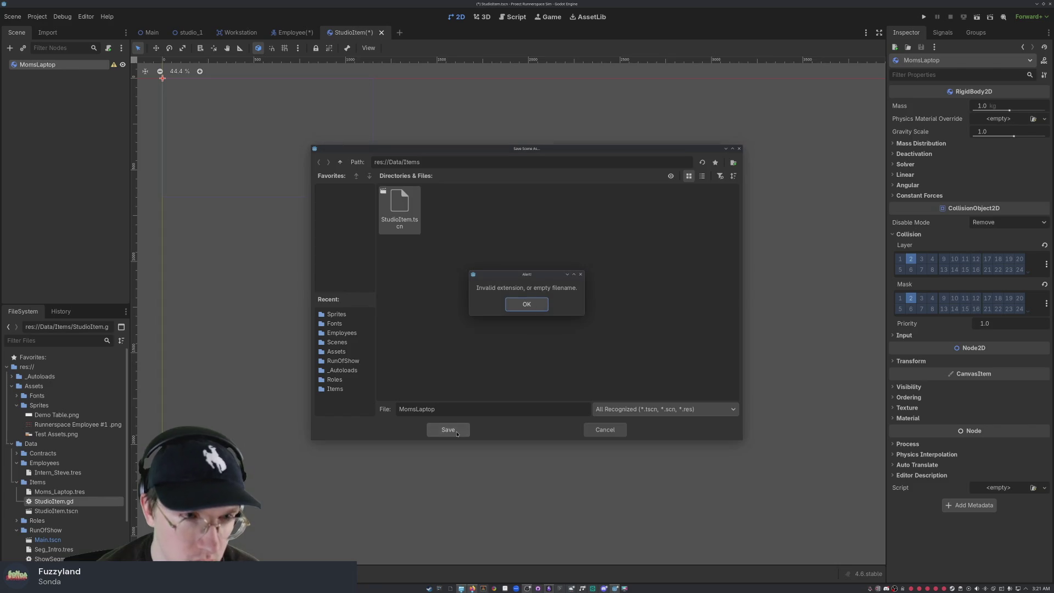
click(524, 305)
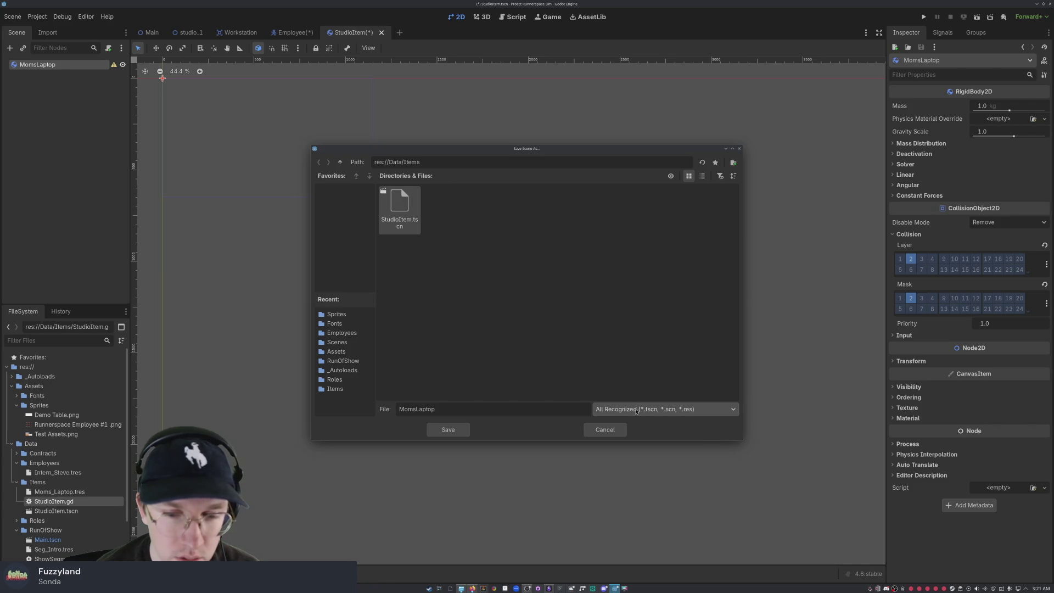
click(611, 432)
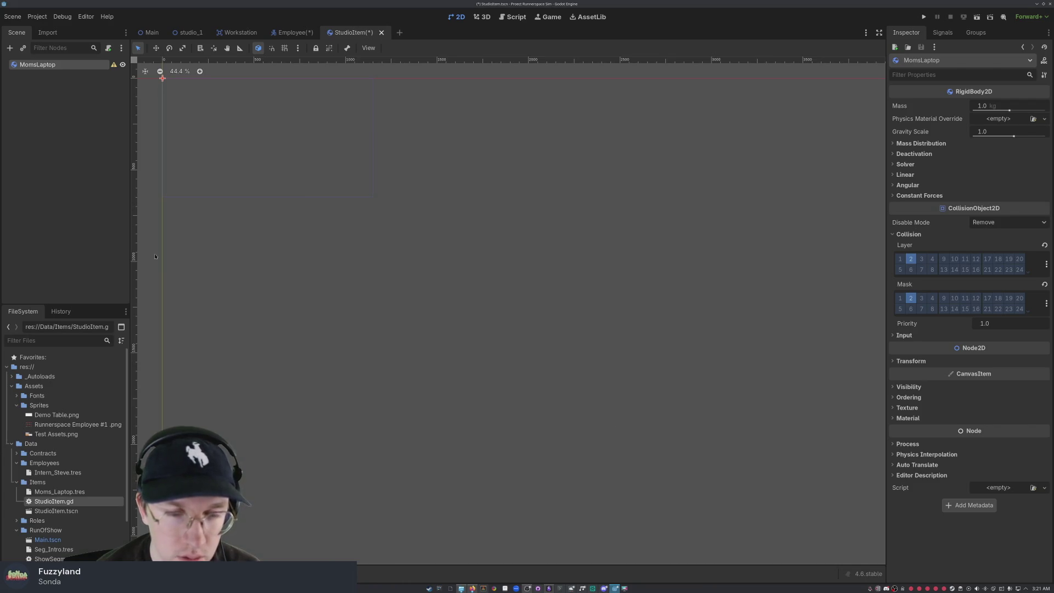
click(155, 257)
click(37, 64)
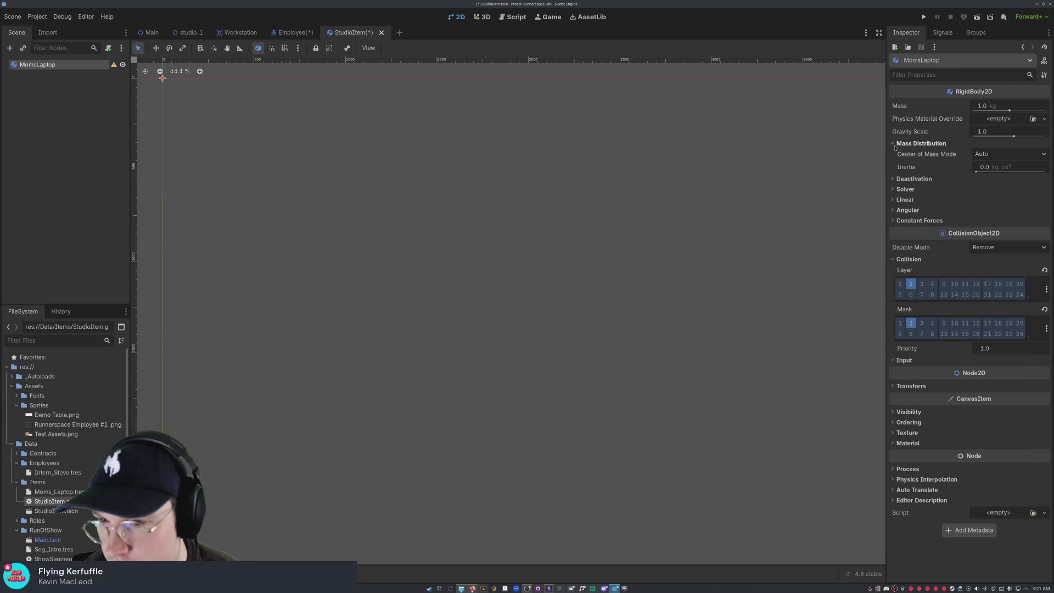
click(897, 164)
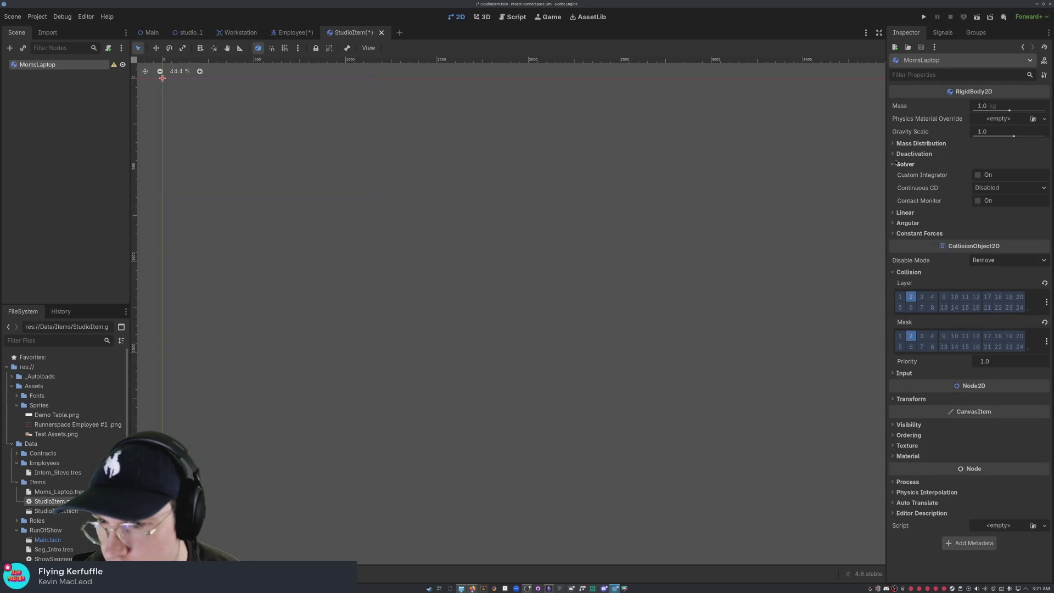
click(897, 163)
click(898, 166)
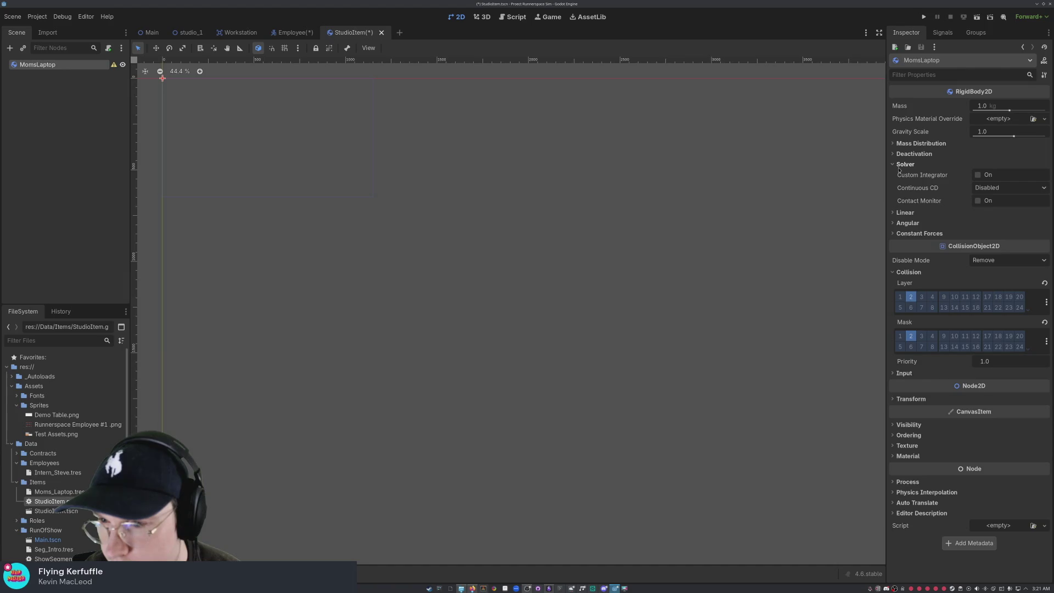
click(899, 168)
click(899, 166)
click(899, 167)
click(899, 186)
click(899, 186)
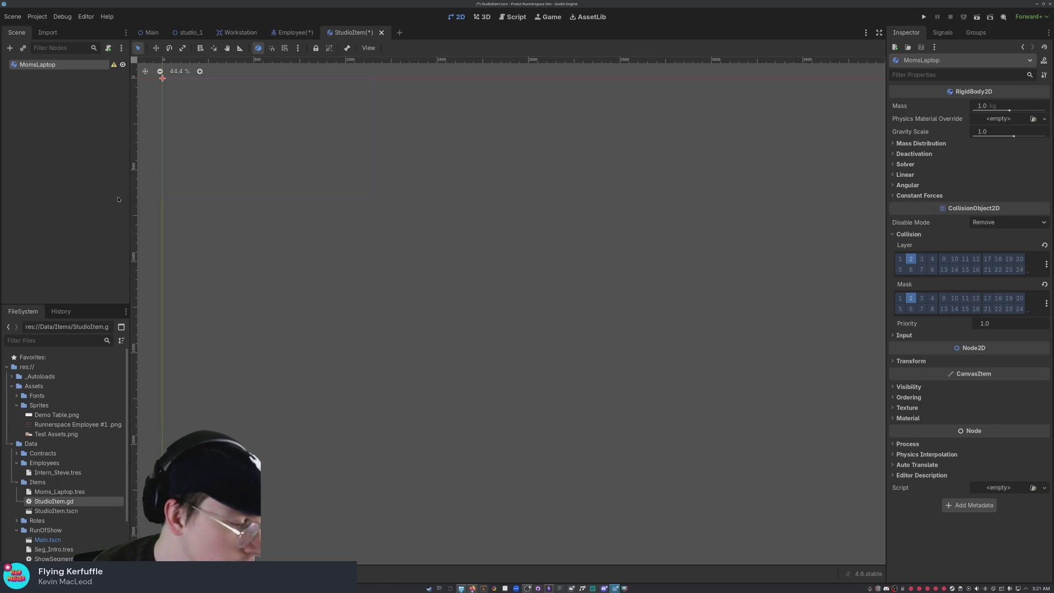
click(76, 165)
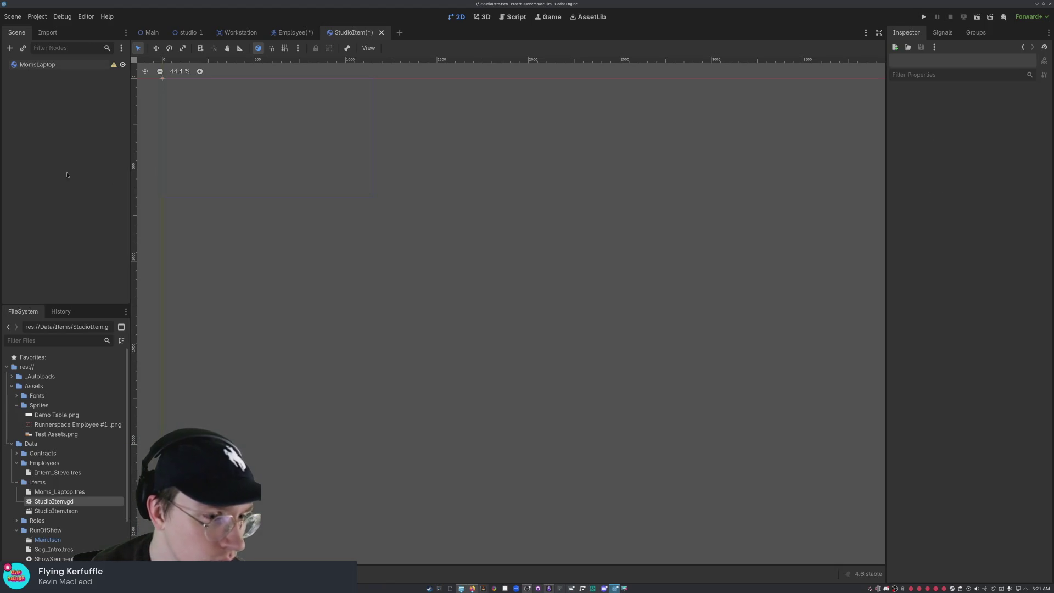
Step: Add an AnimatableBody2D child node under MomsLaptop using an 'anima' search
right_click(56, 111)
click(72, 121)
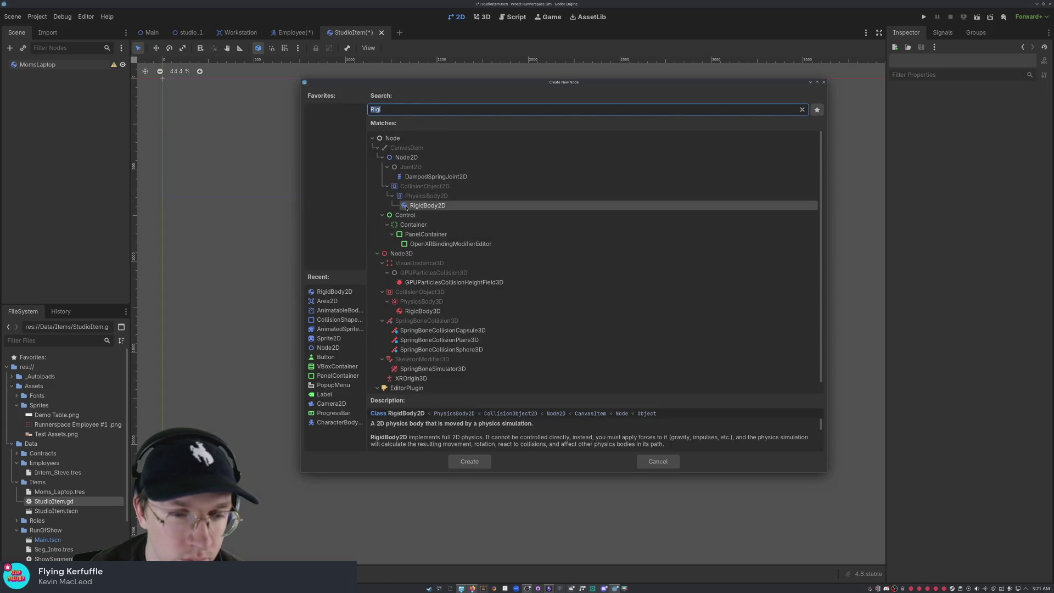
click(340, 107)
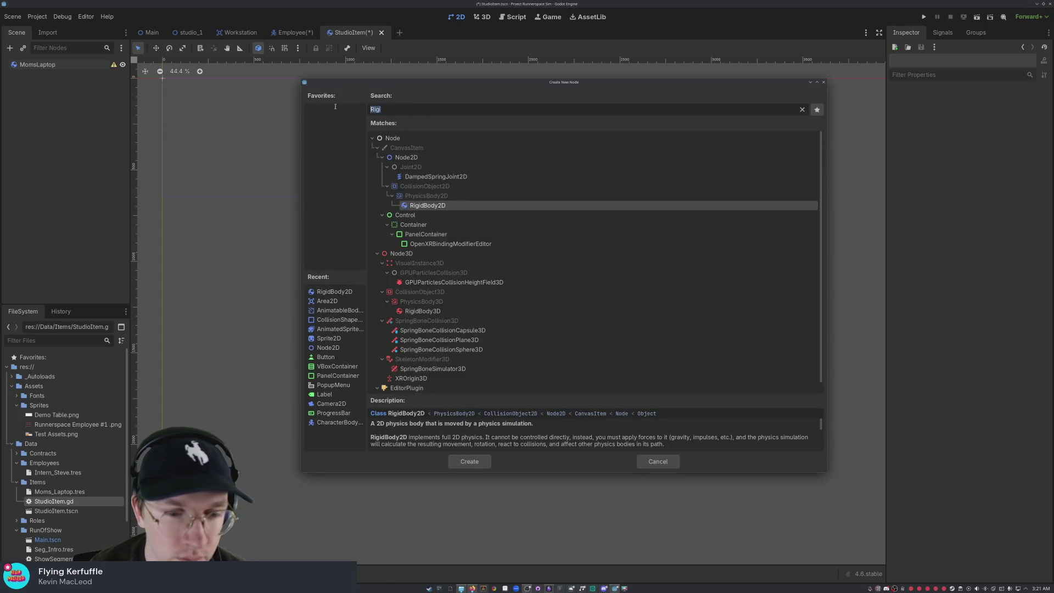
text(anima)
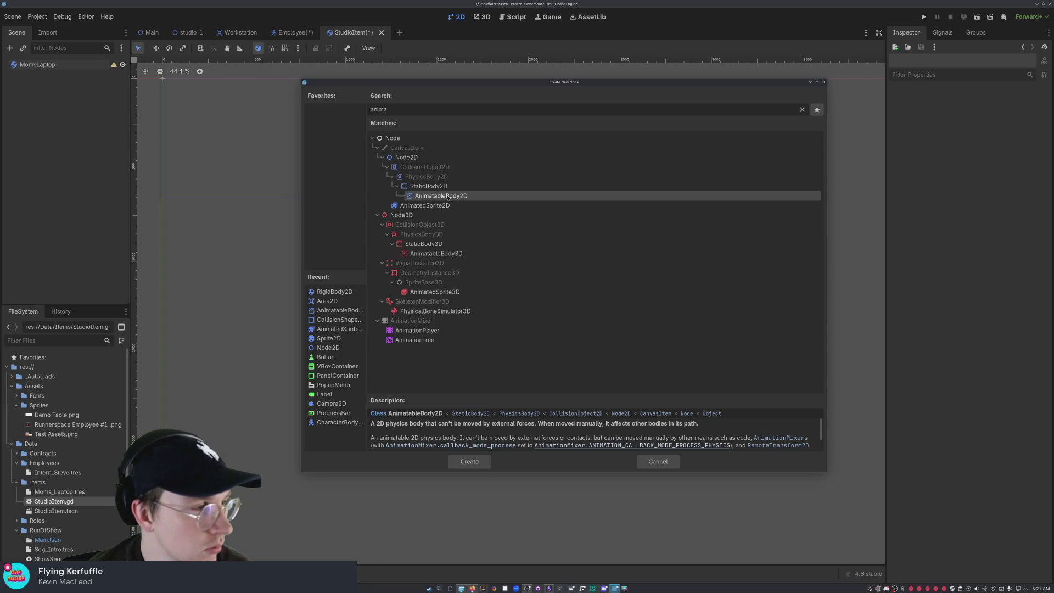
double_click(448, 196)
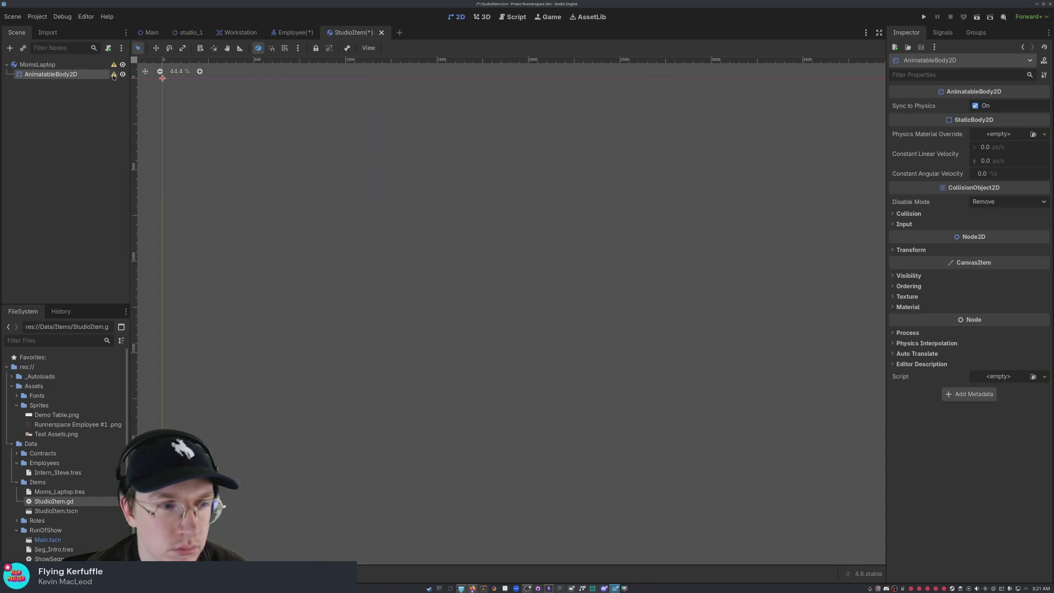
mouse_move(113, 76)
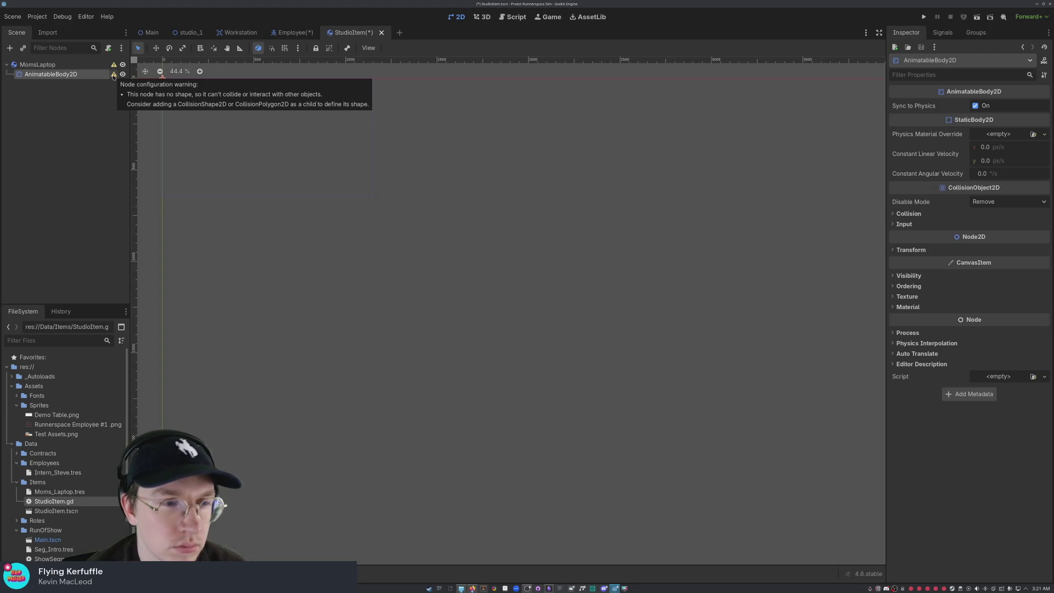
click(37, 65)
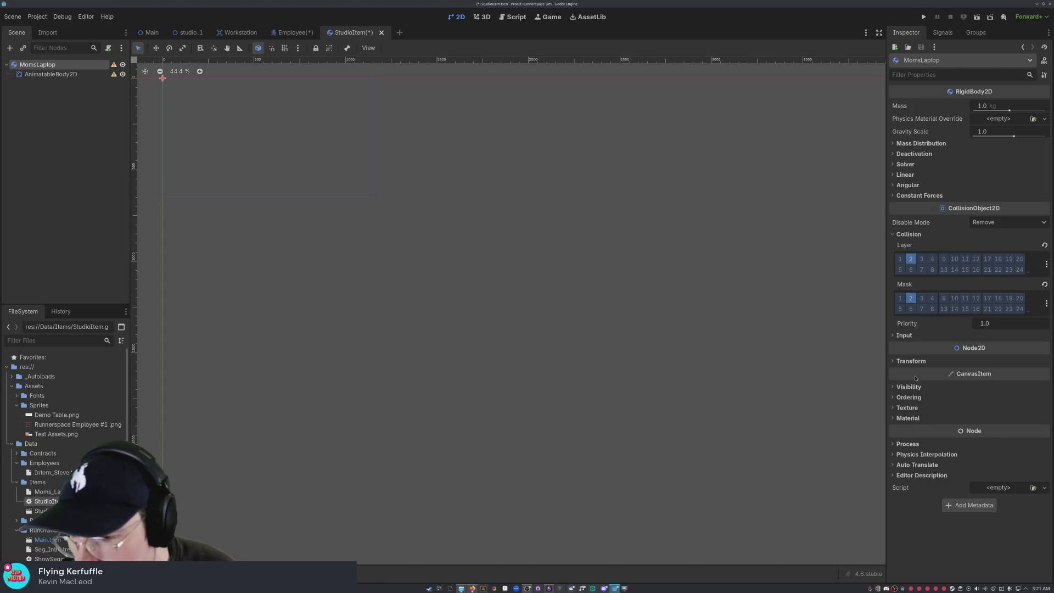
Step: Look over MomsLaptop's texture and physics material override settings without changing them
click(894, 407)
click(906, 407)
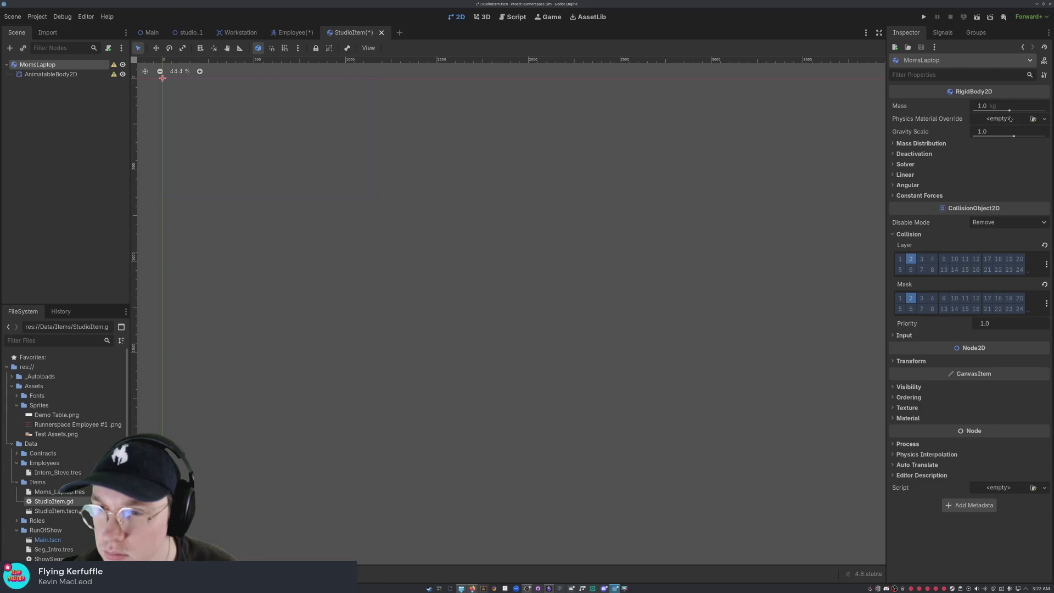
click(1045, 119)
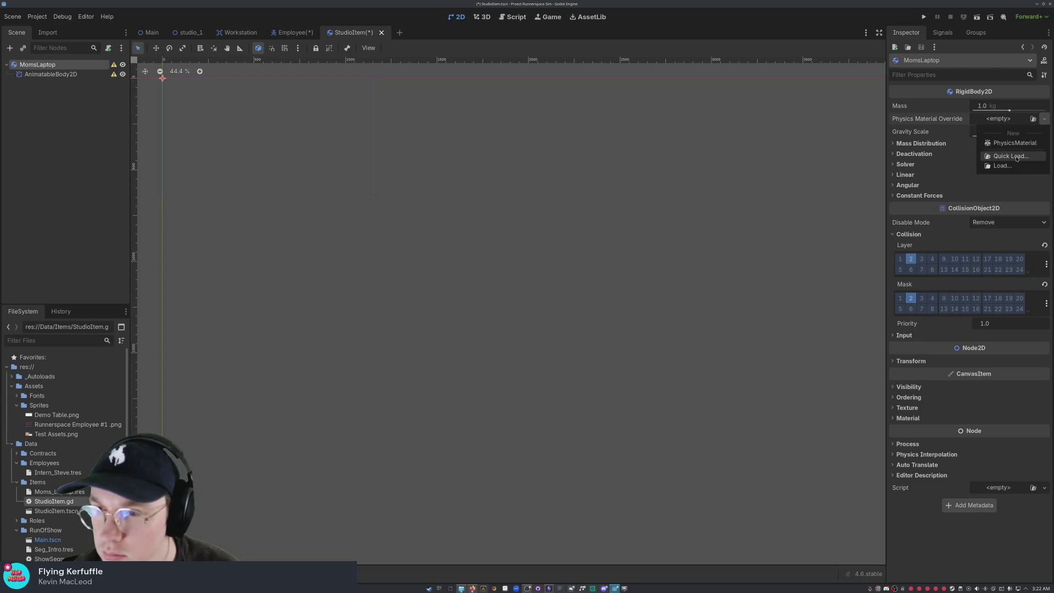
click(942, 118)
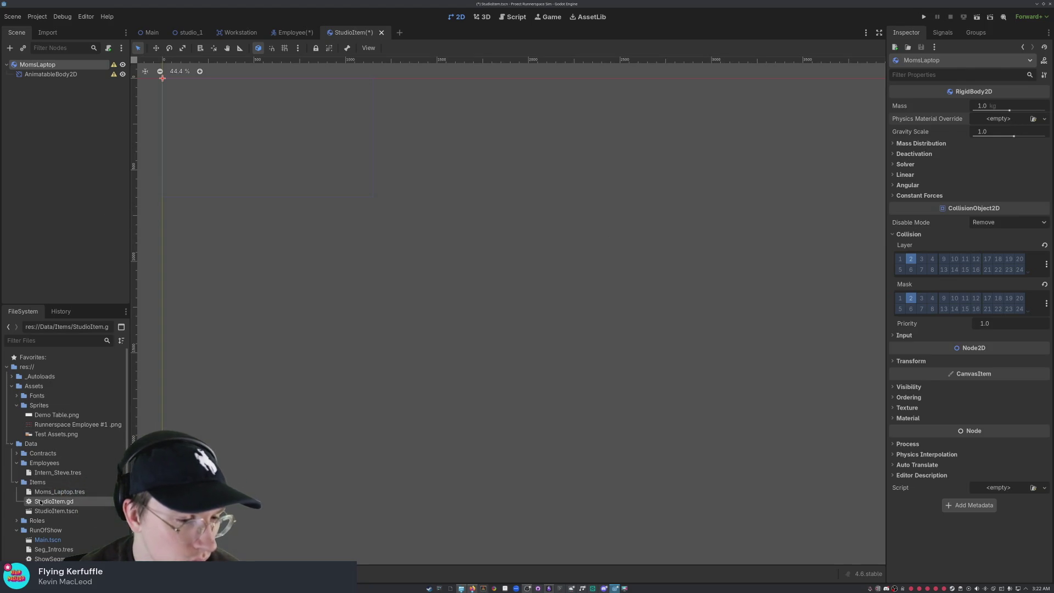
right_click(31, 181)
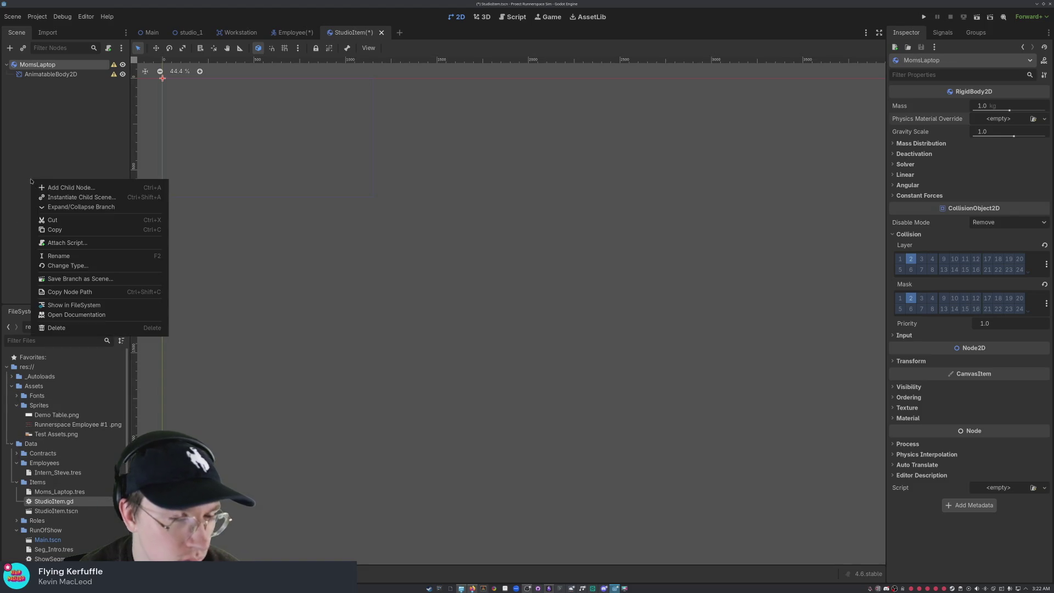
click(69, 127)
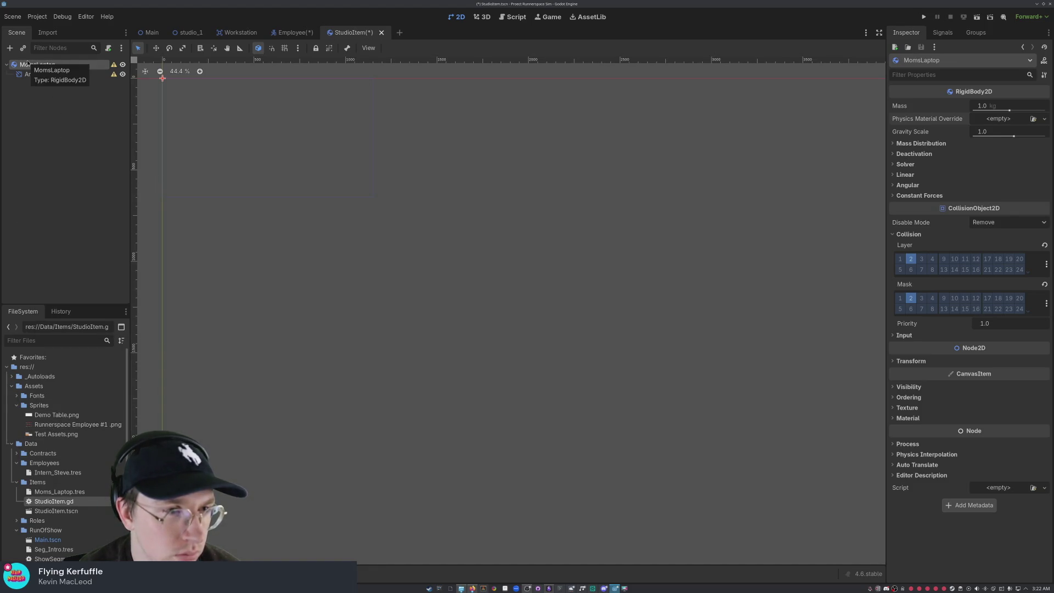
mouse_move(117, 65)
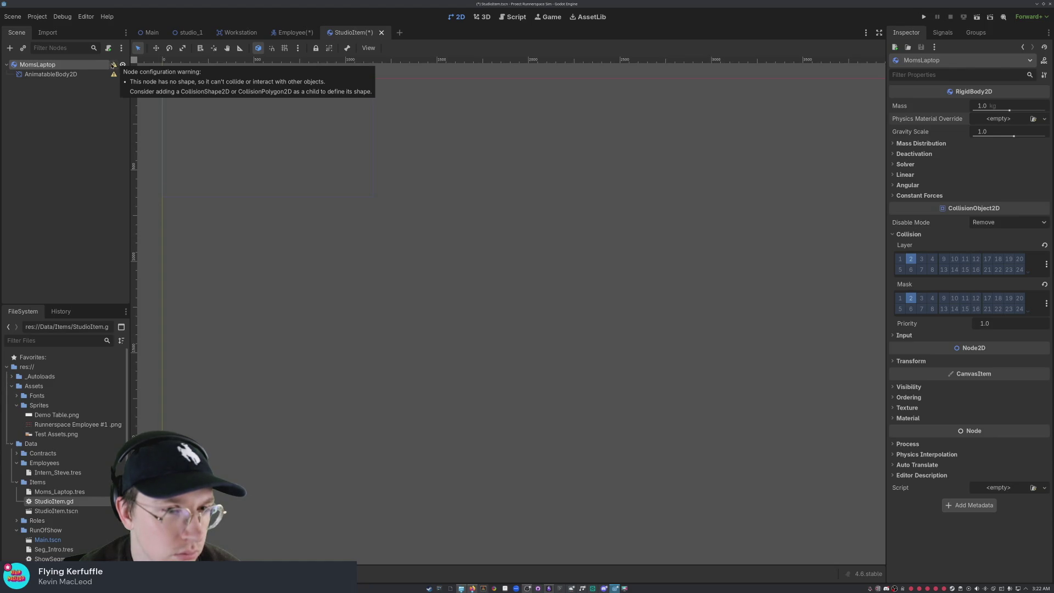
Step: Add a CollisionShape2D child under MomsLaptop using a 'Colli' search
right_click(85, 114)
click(87, 118)
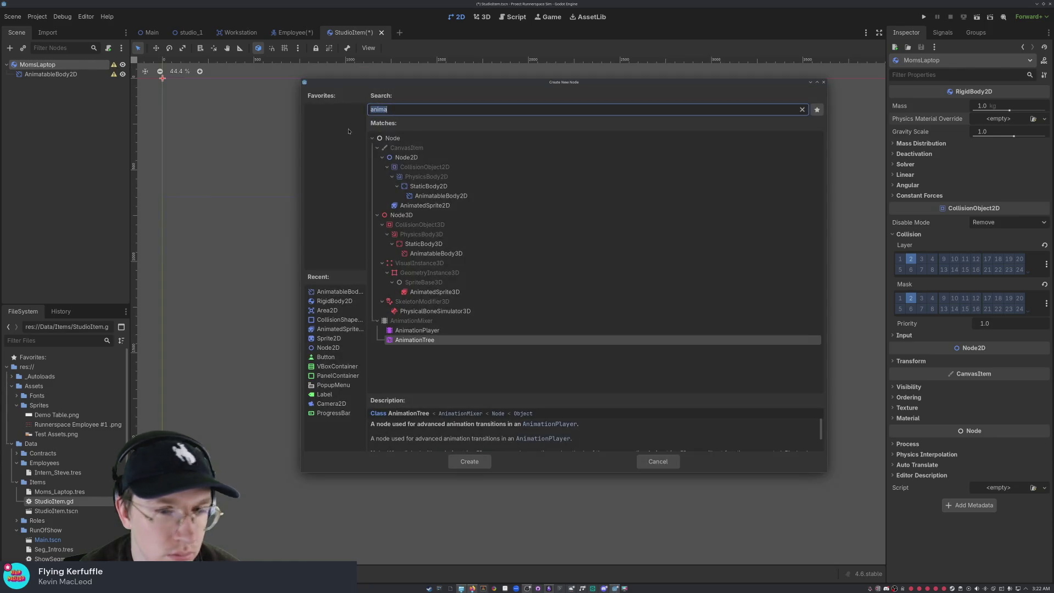
text(Colli)
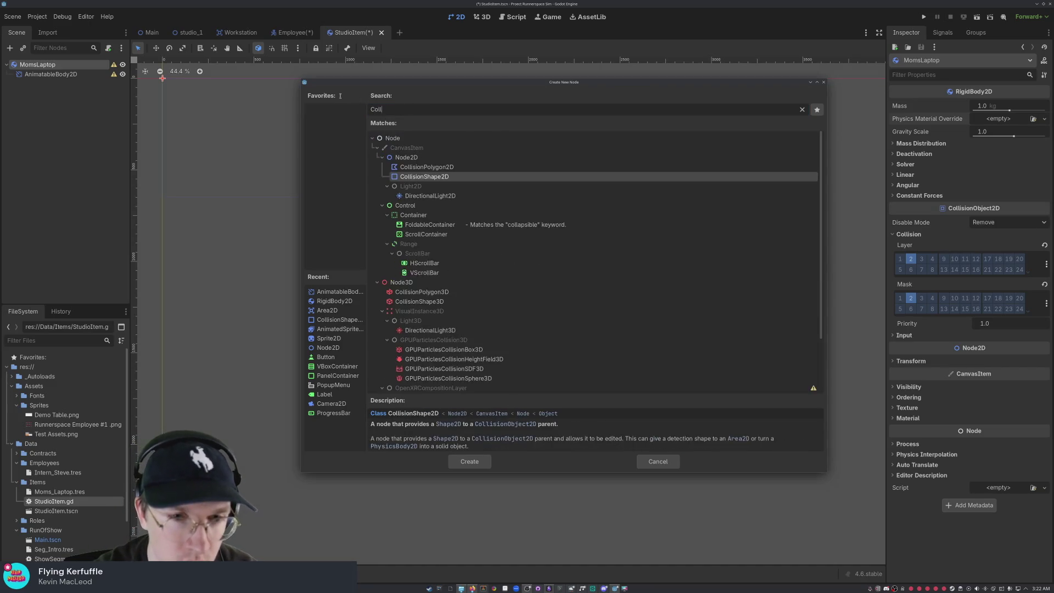
double_click(460, 178)
click(37, 64)
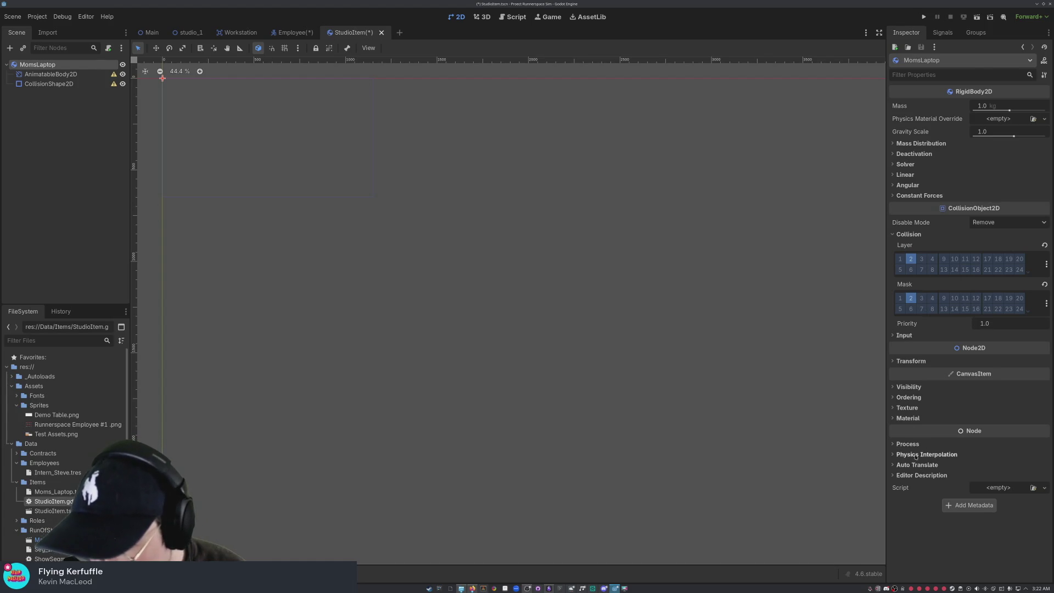
click(899, 408)
Step: Assign a new CanvasItemMaterial to MomsLaptop's Material, leaving the texture filter on Inherit
click(991, 418)
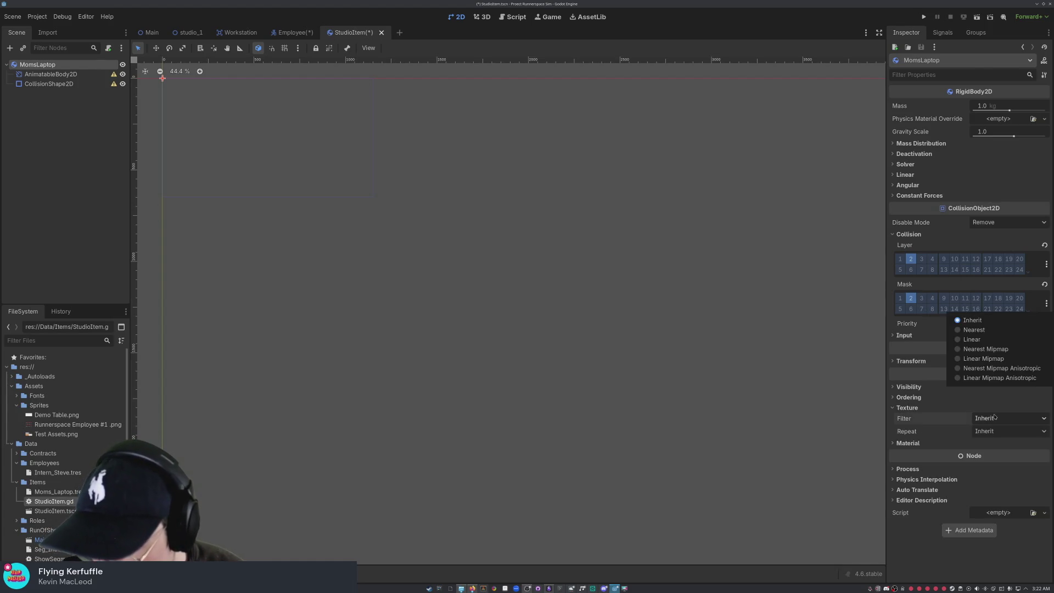
click(994, 416)
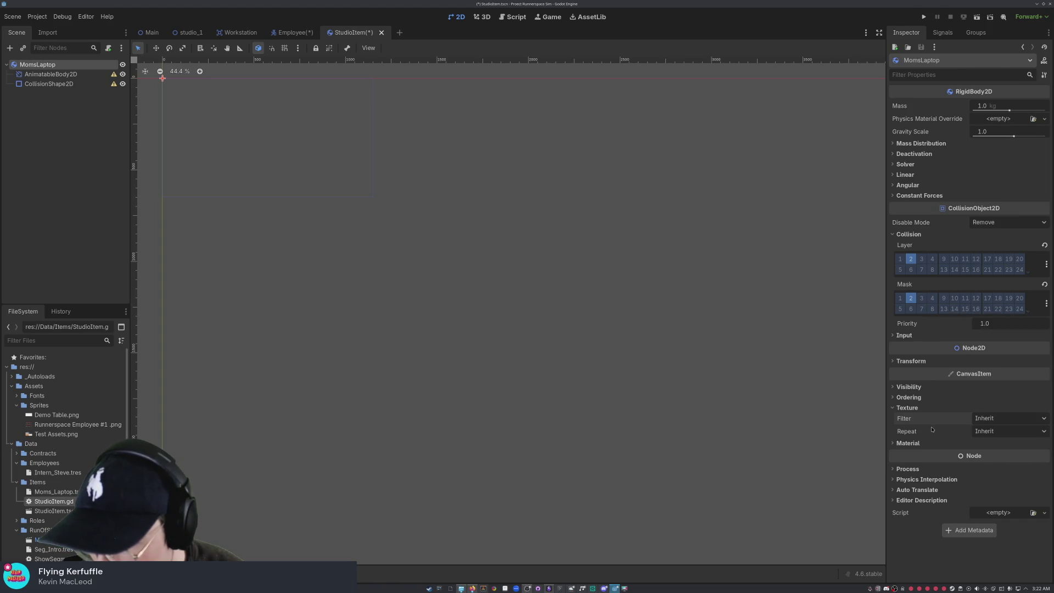
click(913, 445)
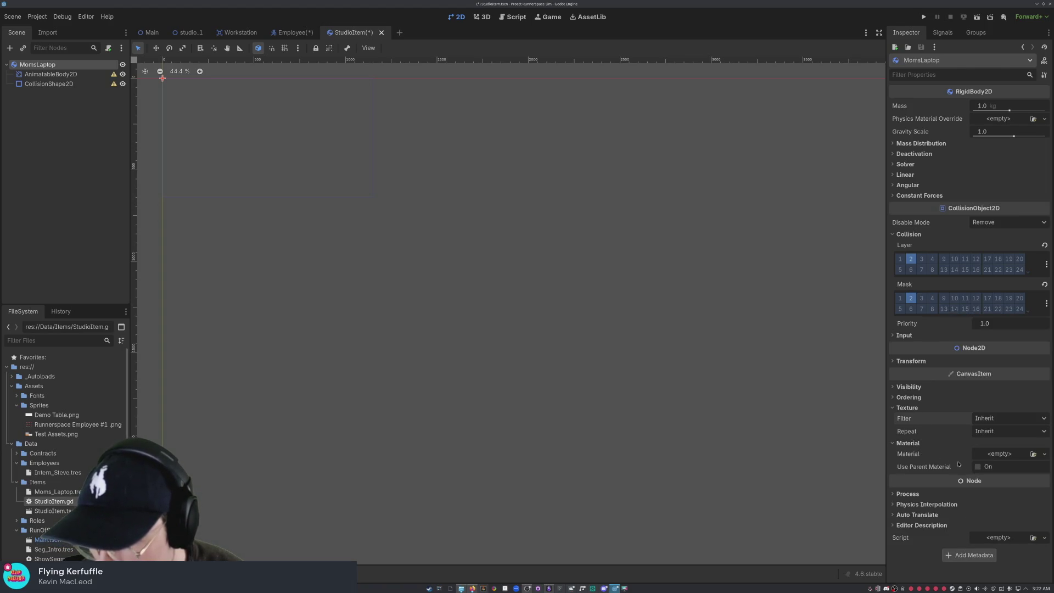
click(1044, 454)
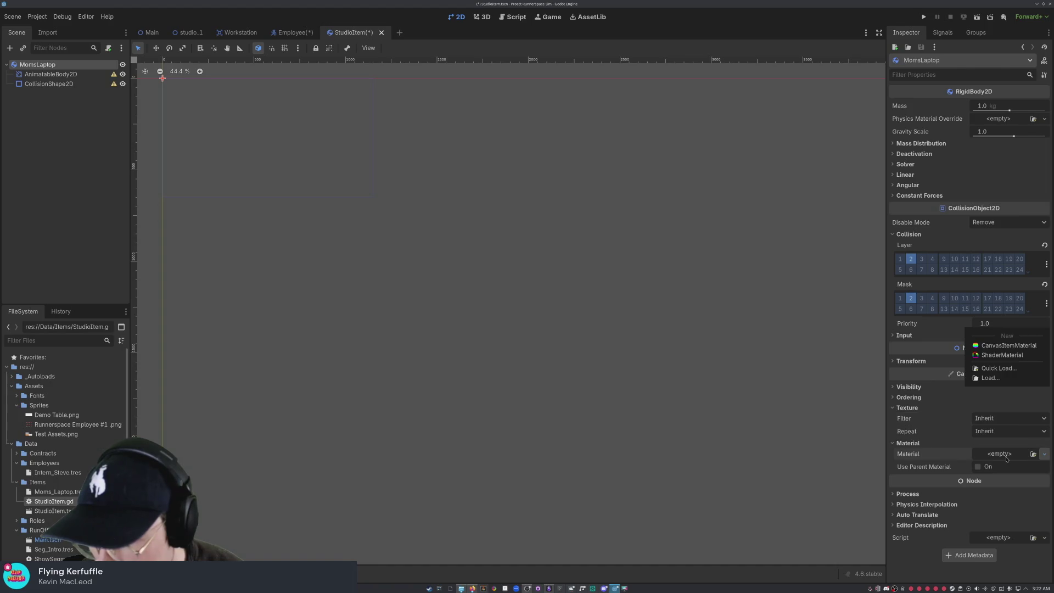
click(1003, 346)
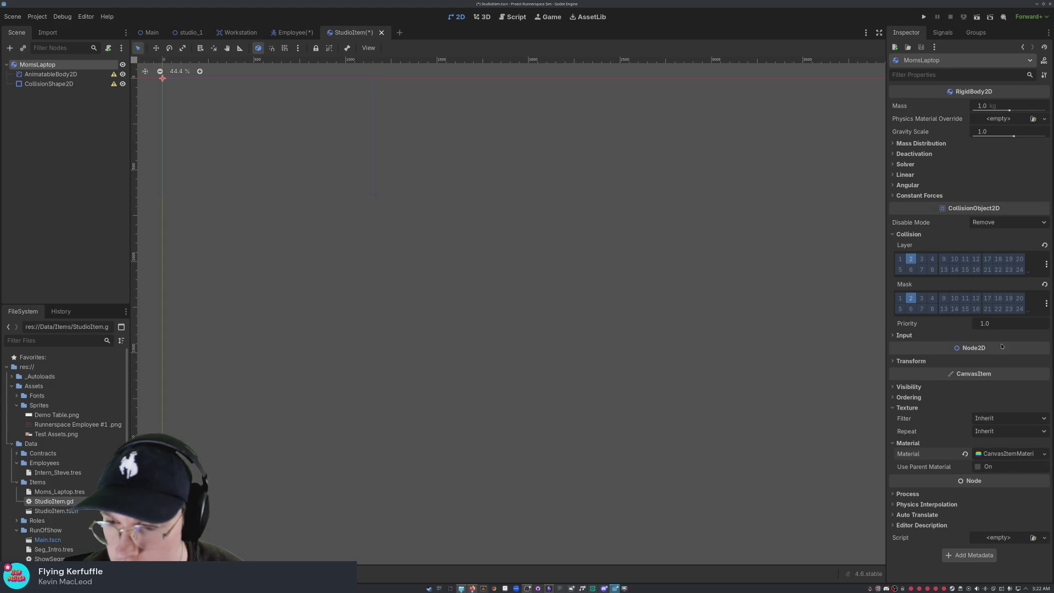
click(995, 453)
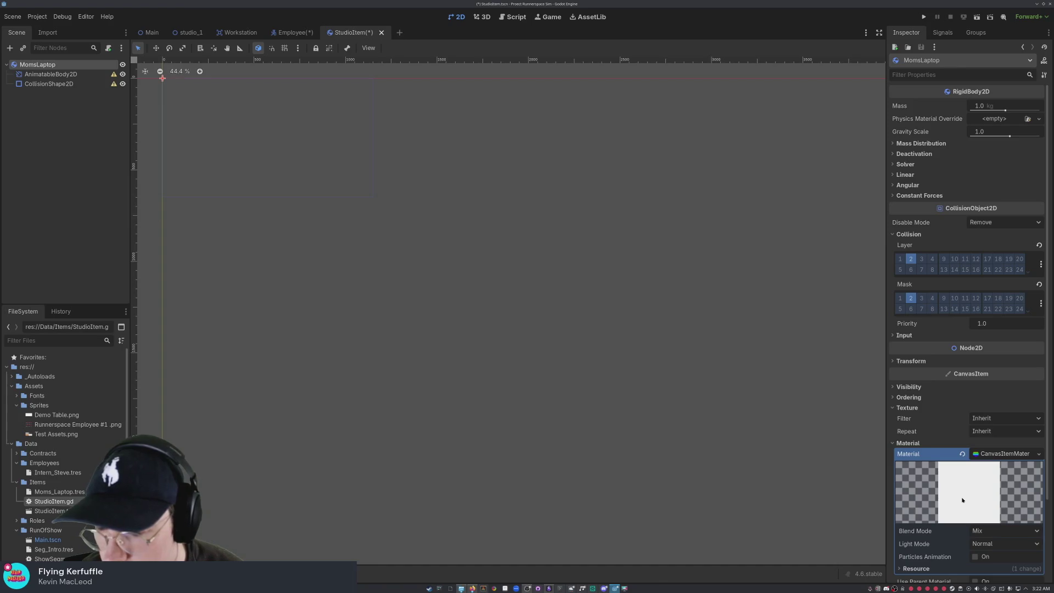
scroll(963, 499, down, 3)
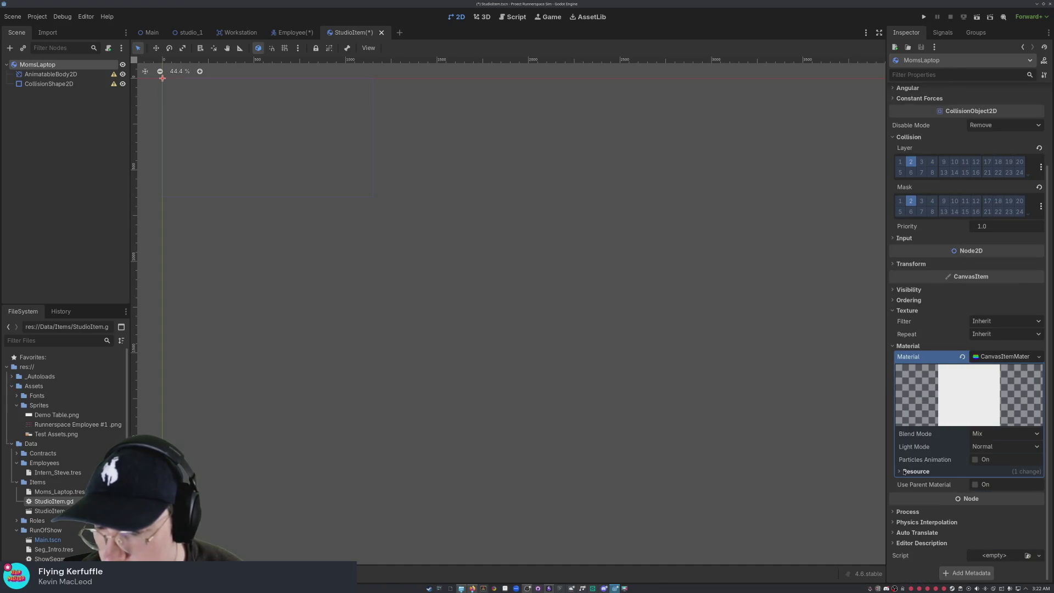
click(904, 472)
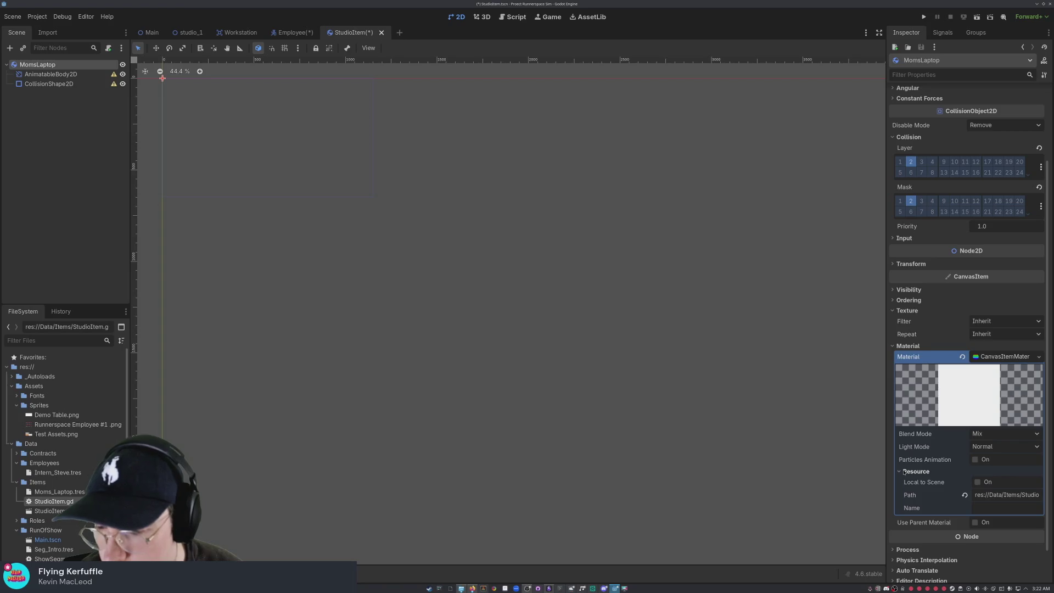
click(903, 472)
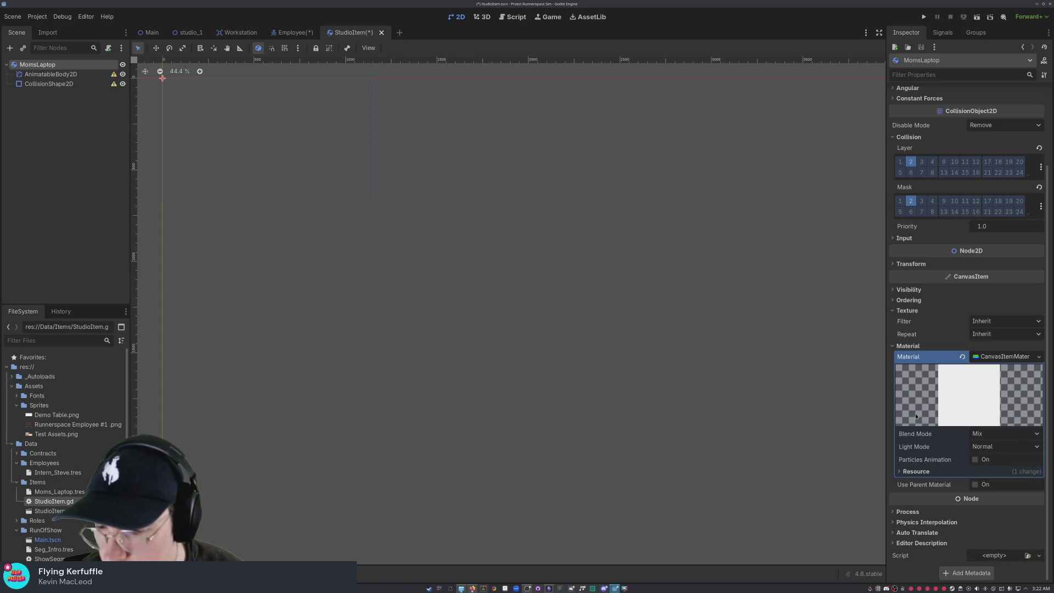
scroll(948, 253, up, 3)
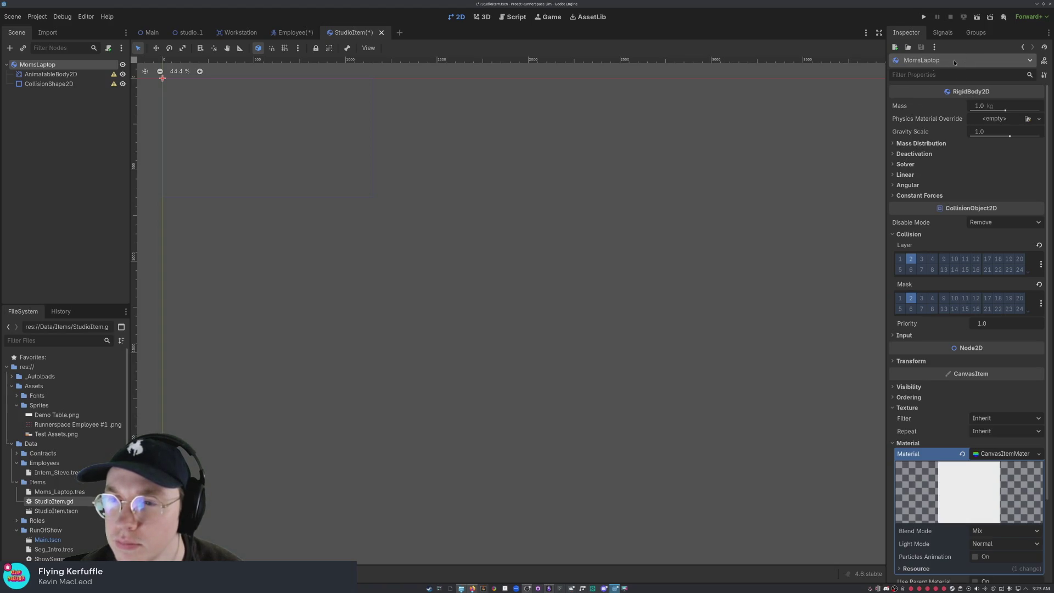
click(38, 239)
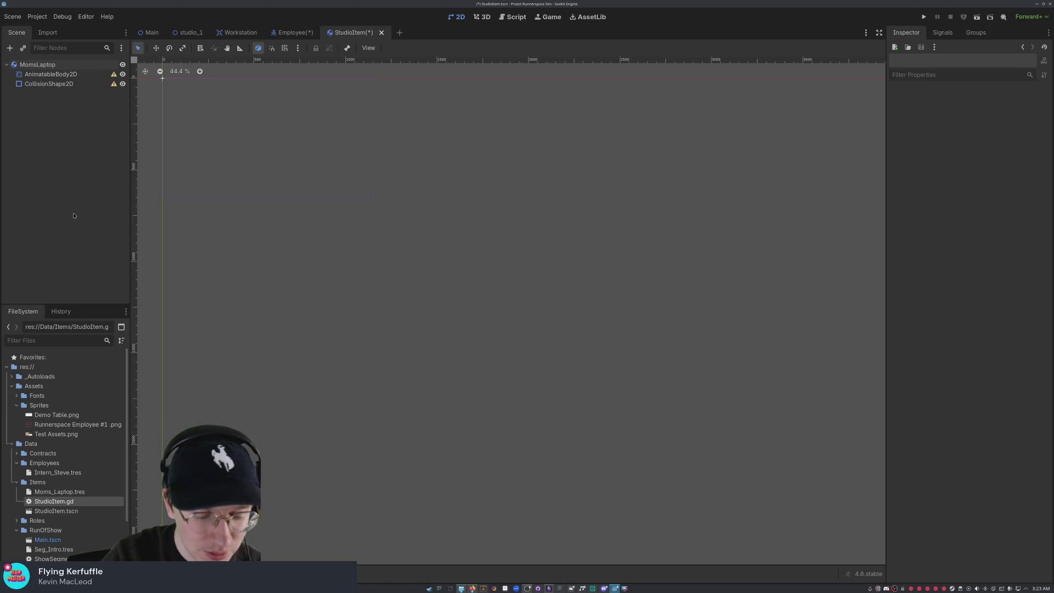
Step: Save the scene to StudioItem.tscn with Ctrl+S
key(ctrl+s)
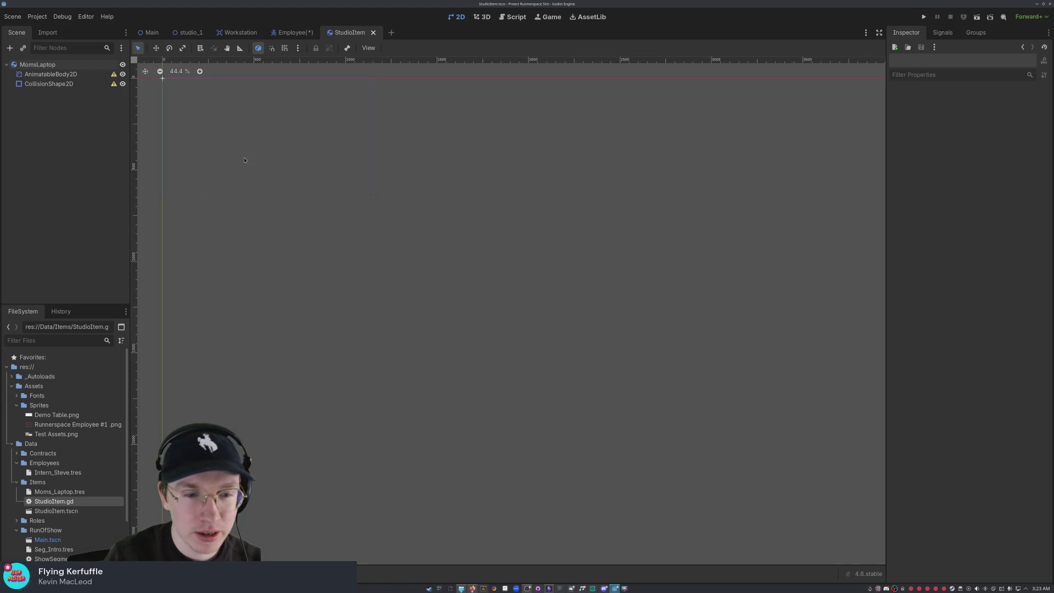